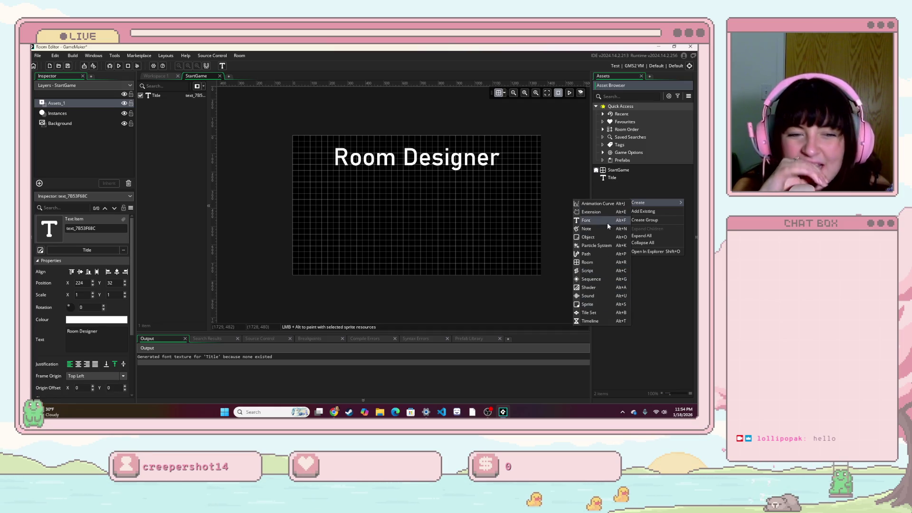
- Create a new object named StartButton and give it a new sprite, Sprite1
left_click(599, 237)
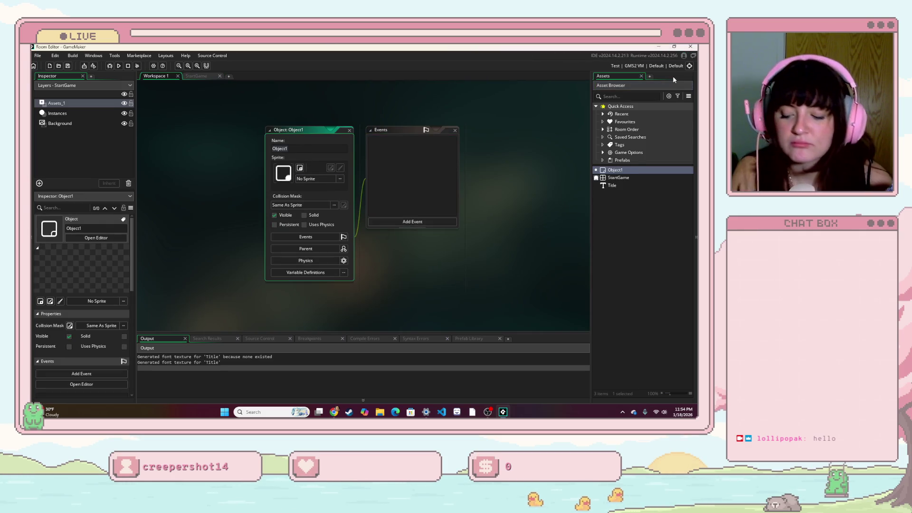
type("StartBu")
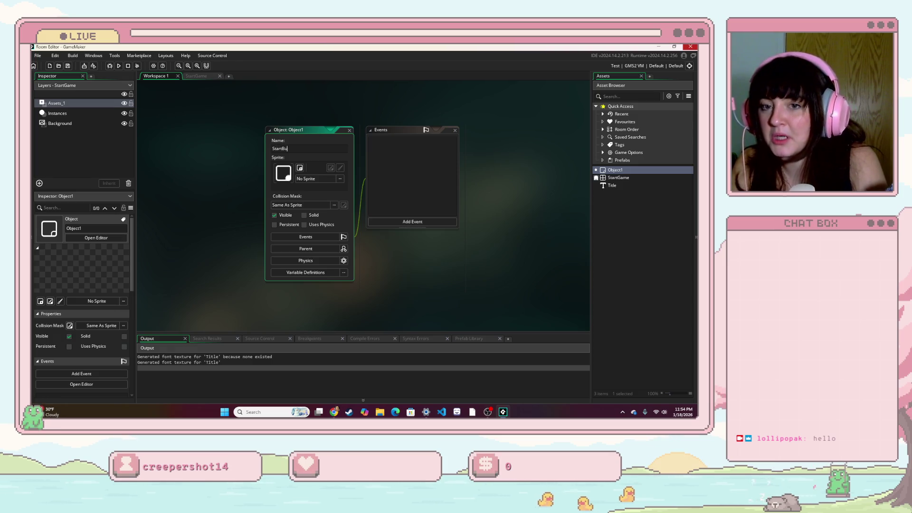
type("tton")
key("Return")
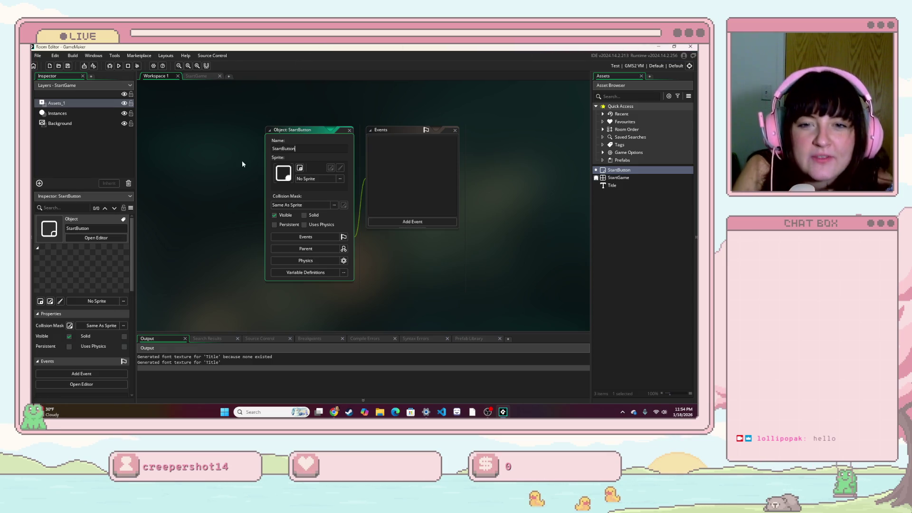
left_click(300, 167)
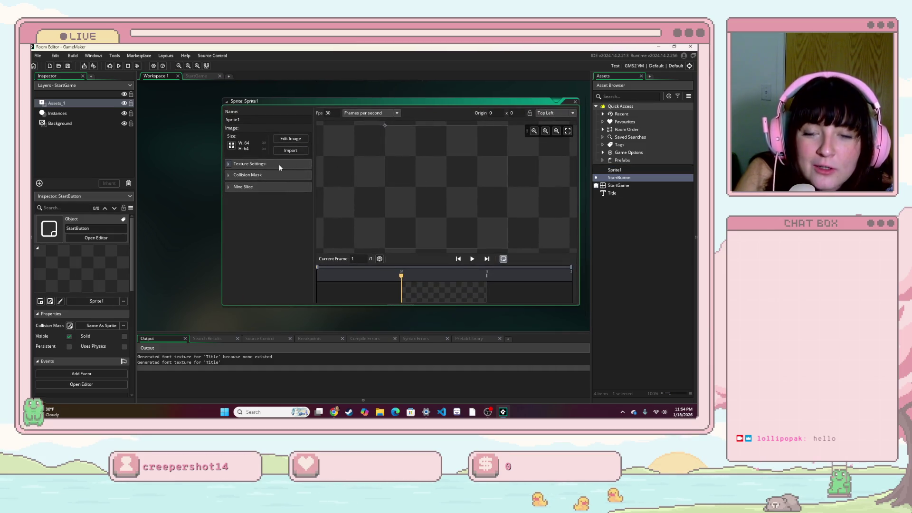
- Resize Sprite1 to 100×100 pixels with the aspect ratio kept, then open its image editor
left_click(242, 164)
left_click(242, 164)
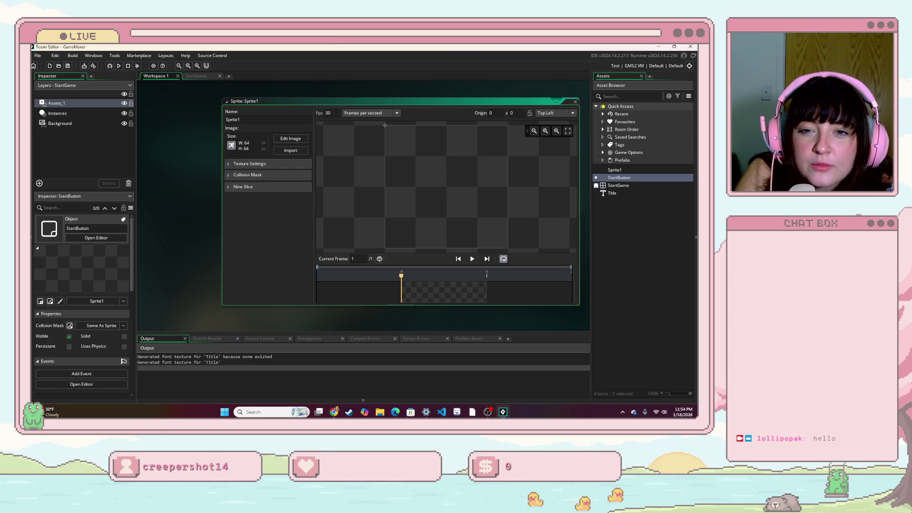
left_click(231, 145)
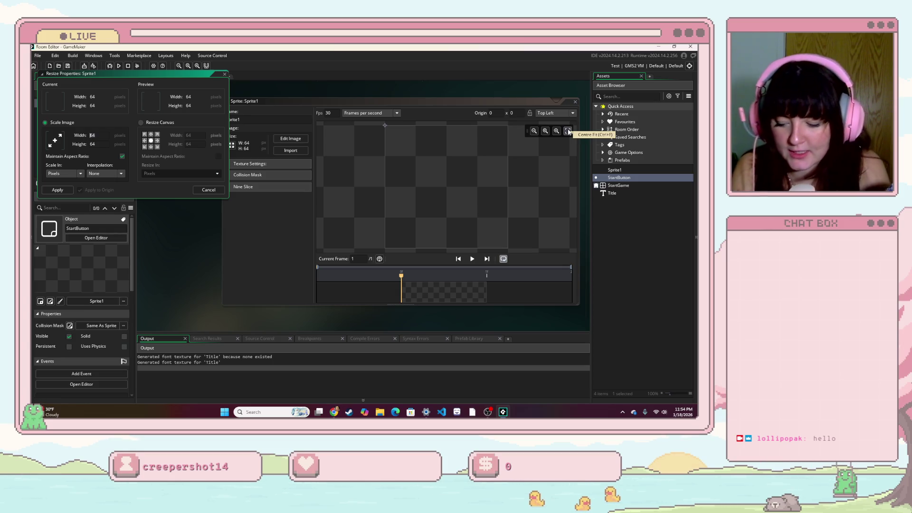
type("100")
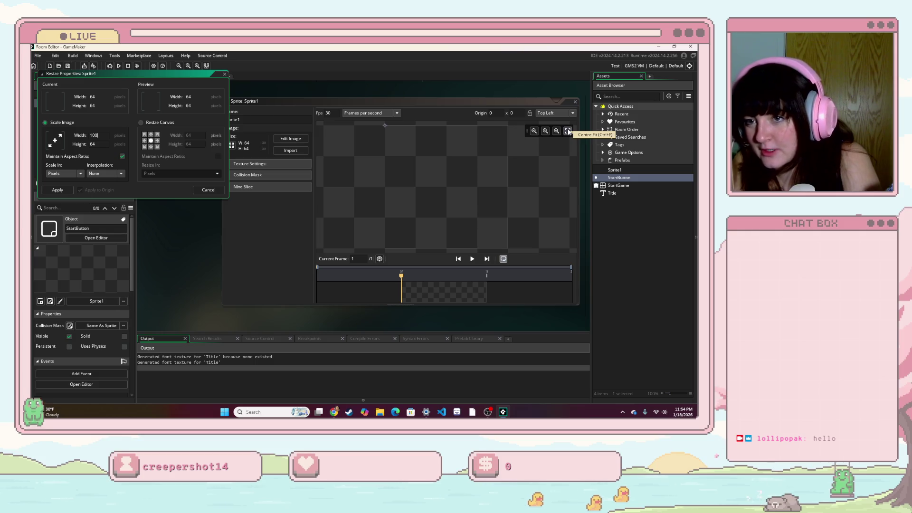
key("BackSpace")
type("2")
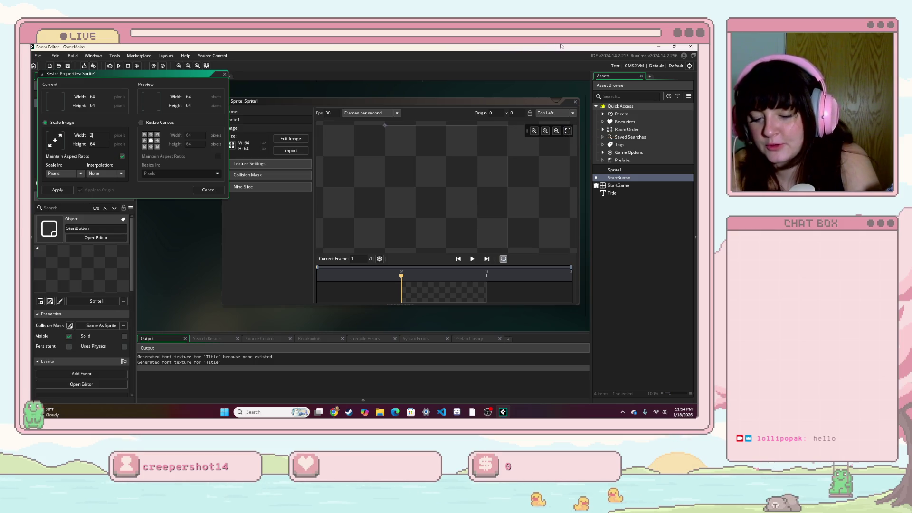
key("Tab")
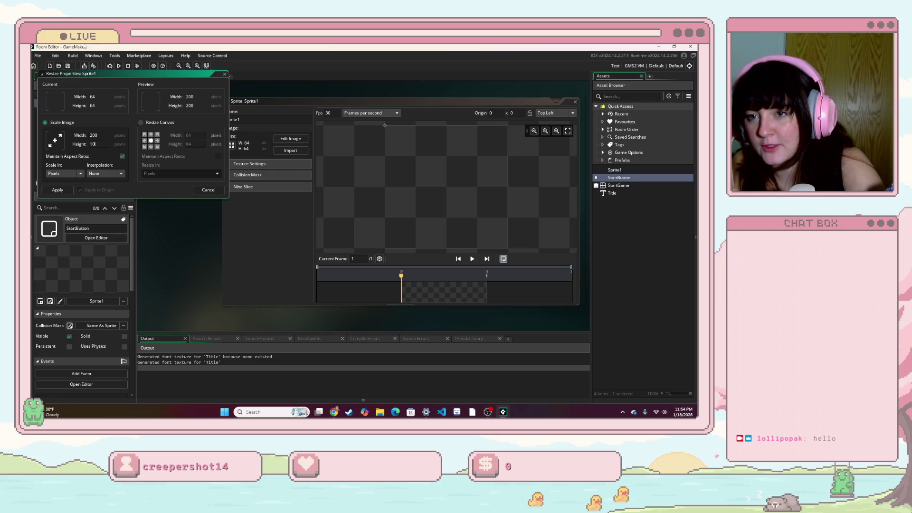
key("Return")
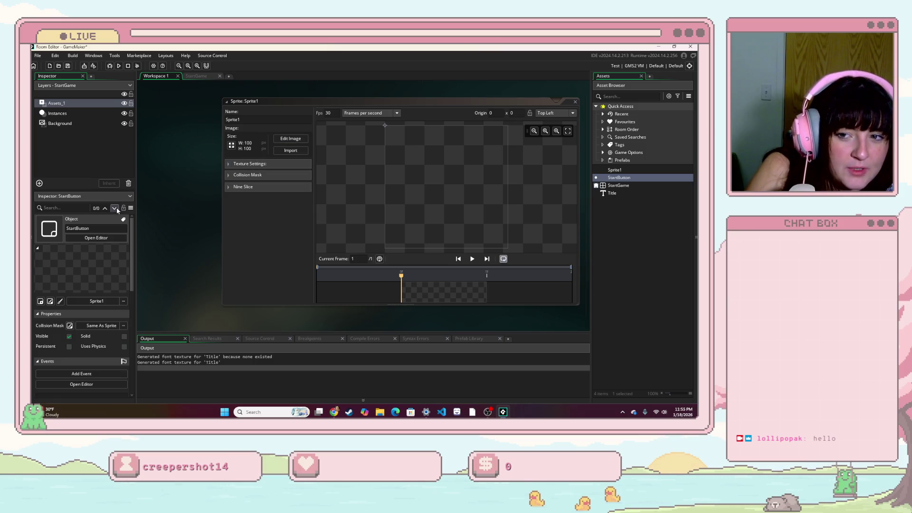
left_click(256, 165)
left_click(257, 165)
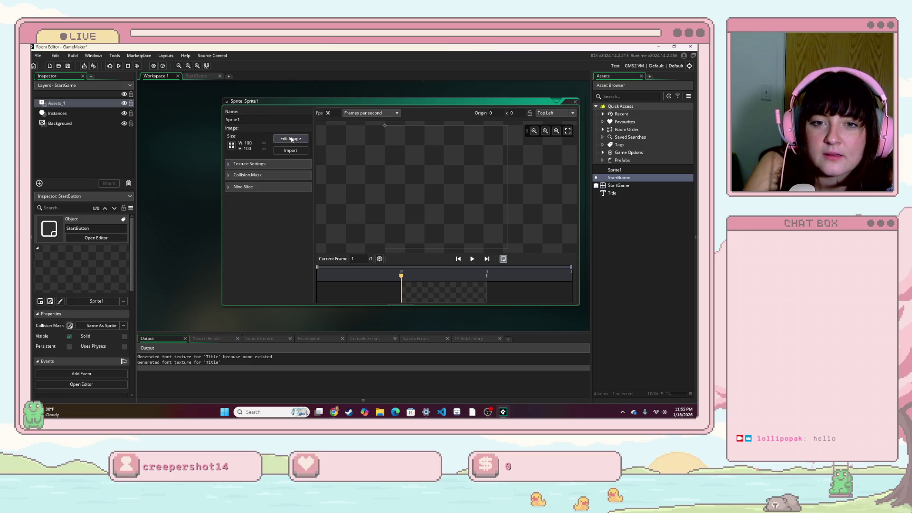
left_click(291, 138)
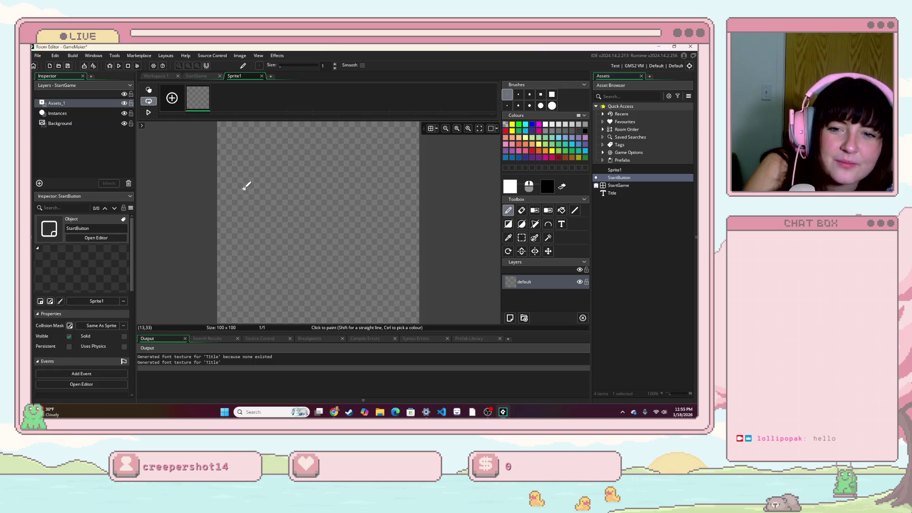
- Write 'Start' on the Sprite1 canvas with the Text tool, try selecting it, then undo the text
left_click(262, 181)
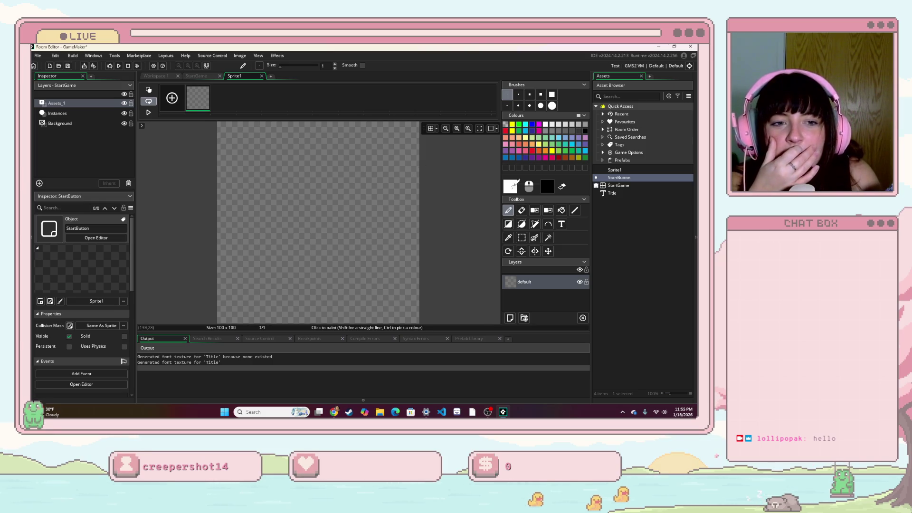
left_click(561, 224)
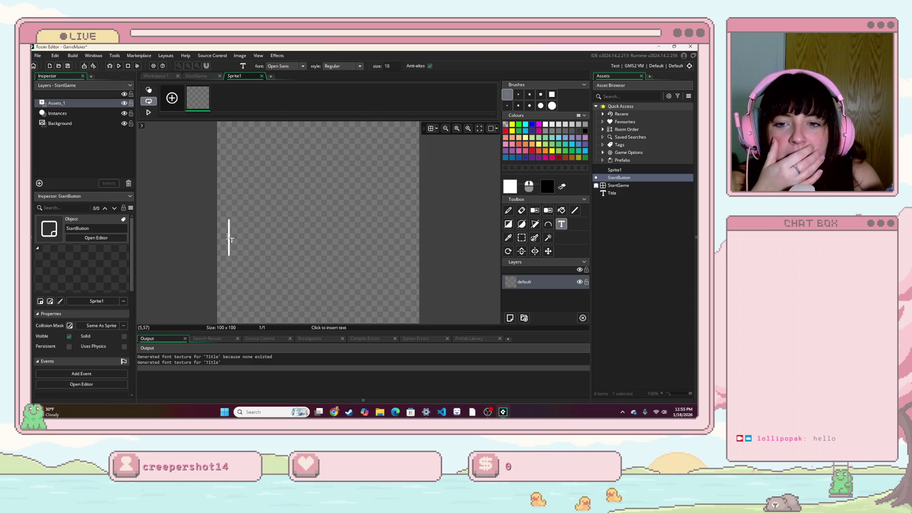
type("S")
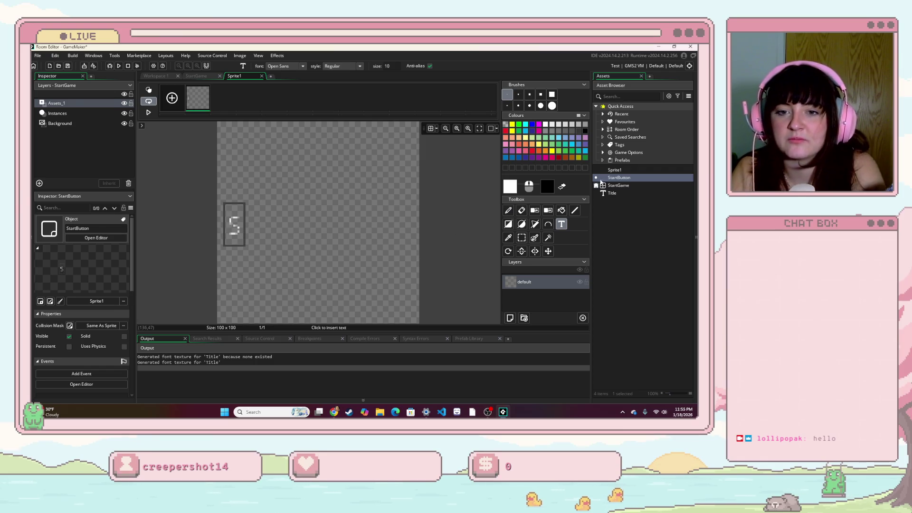
type("tart")
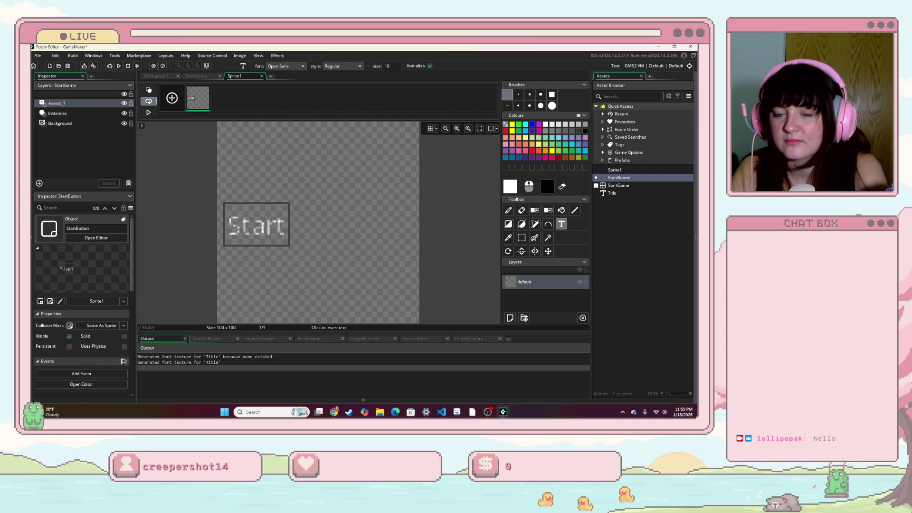
left_click(336, 232)
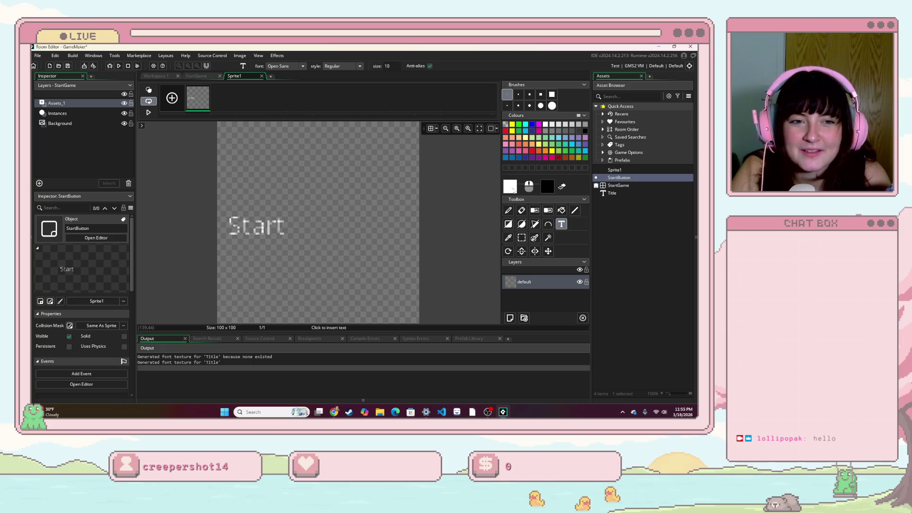
left_click(520, 237)
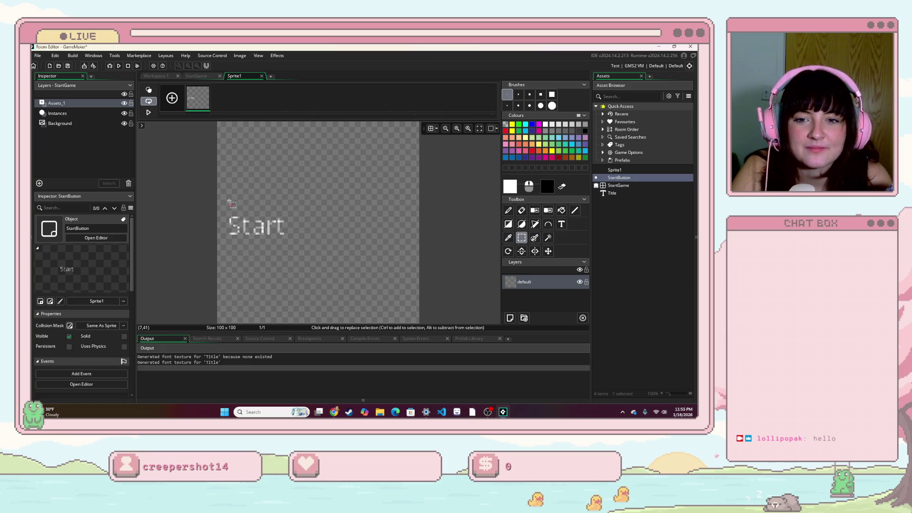
left_click_drag(270, 229, 295, 235)
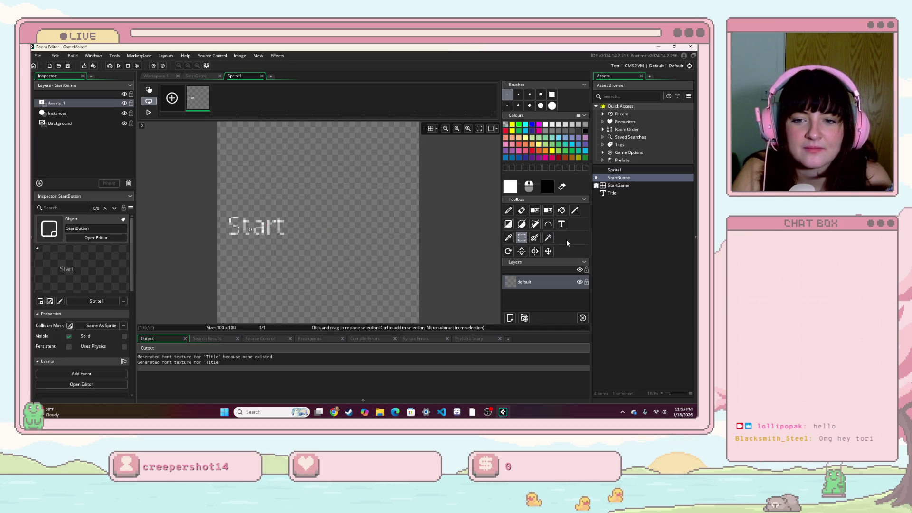
left_click(561, 224)
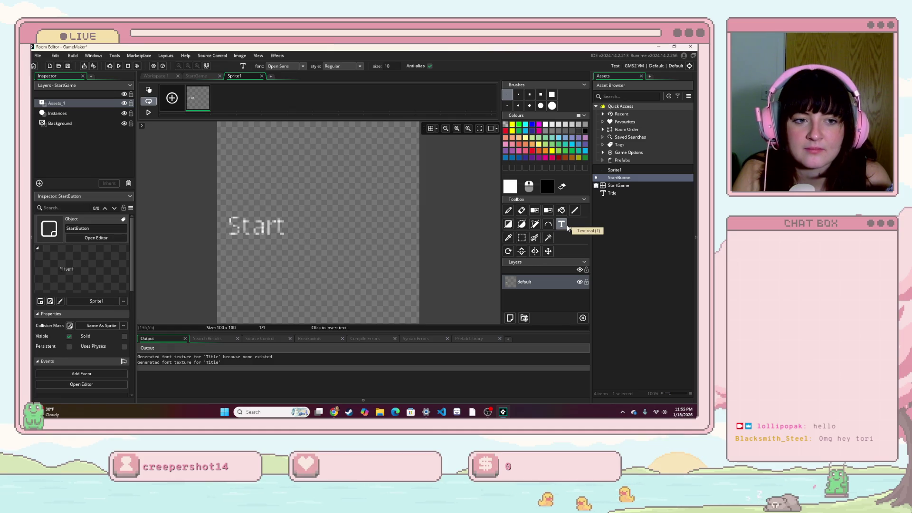
key("ctrl+z")
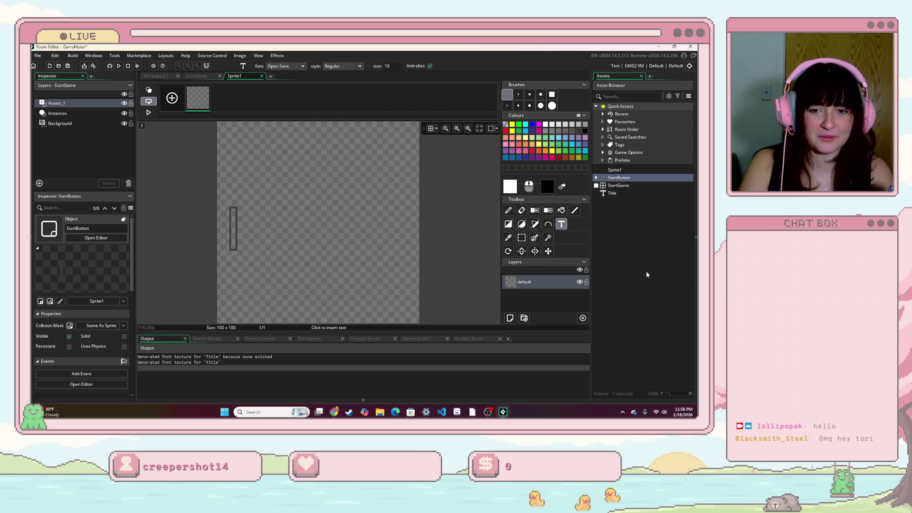
type("START")
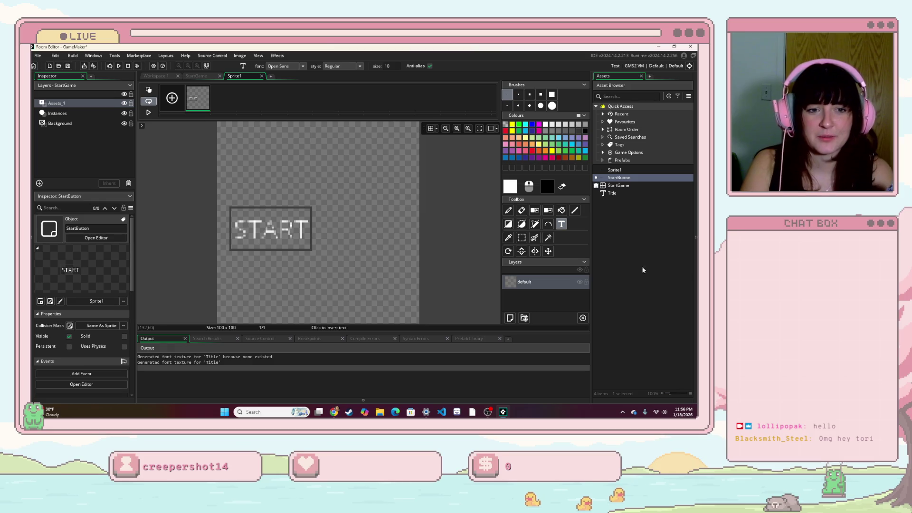
left_click_drag(309, 231, 231, 233)
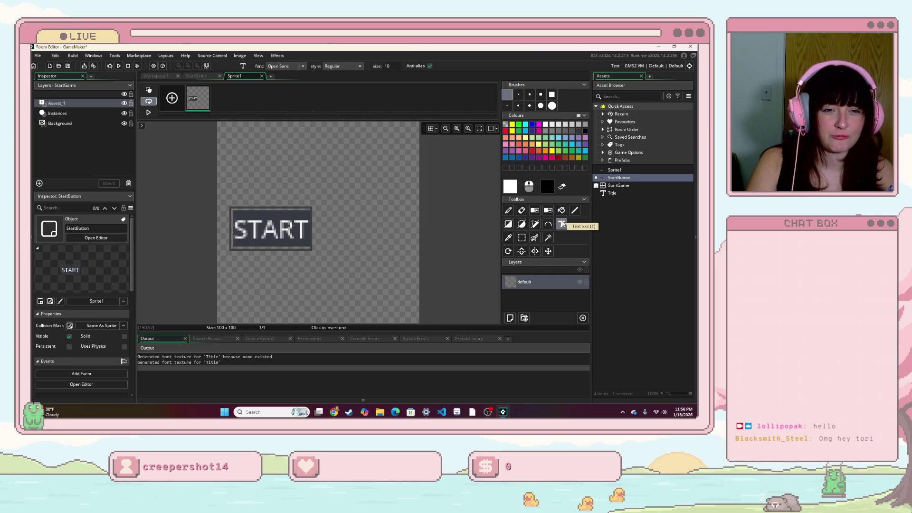
left_click(552, 95)
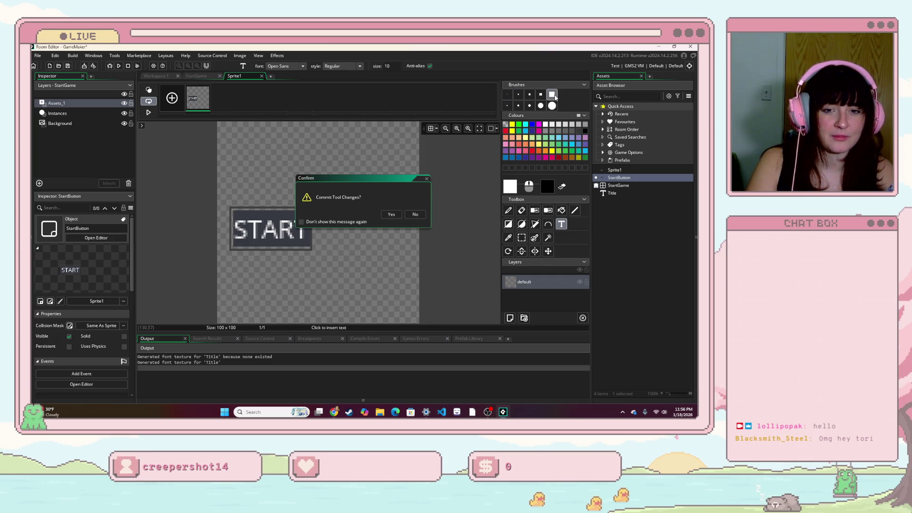
left_click(391, 214)
left_click(249, 173)
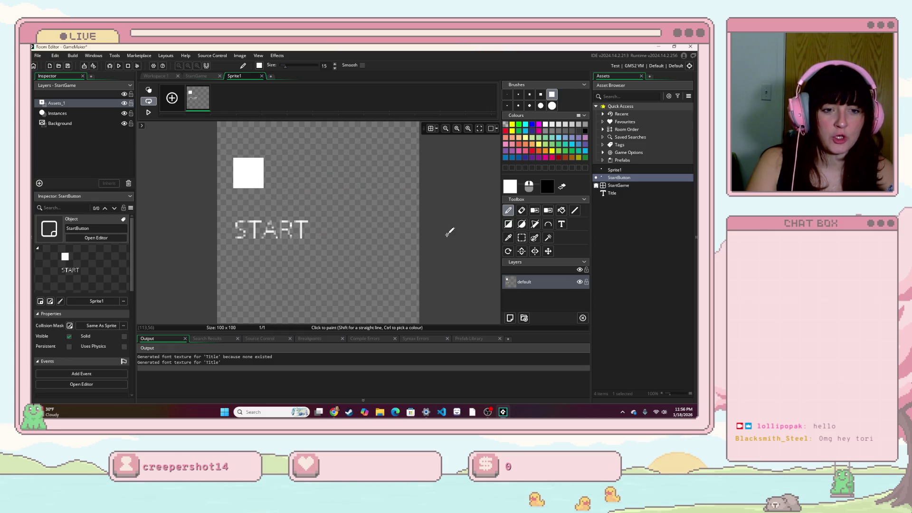
key("ctrl+z")
key("ctrl+z")
left_click(243, 197)
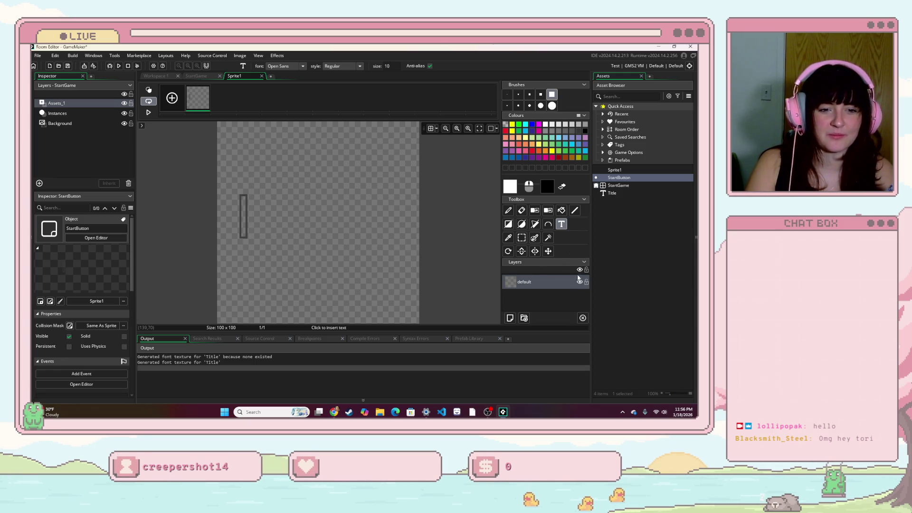
left_click(552, 105)
left_click(540, 105)
- Test white brush dabs, settle on a size-3 brush, and clear failed S attempts
left_click(260, 217)
key("ctrl+z")
left_click(518, 105)
left_click(258, 215)
key("ctrl+z")
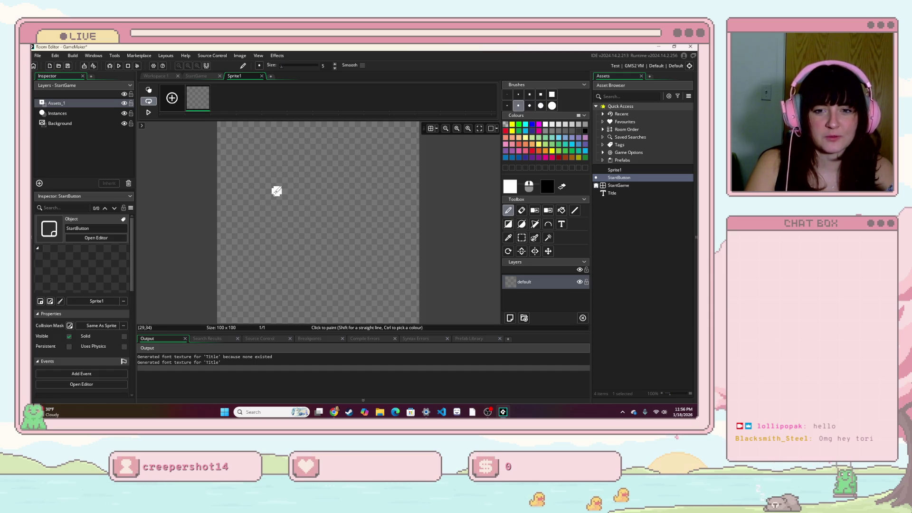
mouse_move(264, 199)
left_mouse_down()
mouse_move(236, 190)
mouse_move(231, 216)
left_mouse_up()
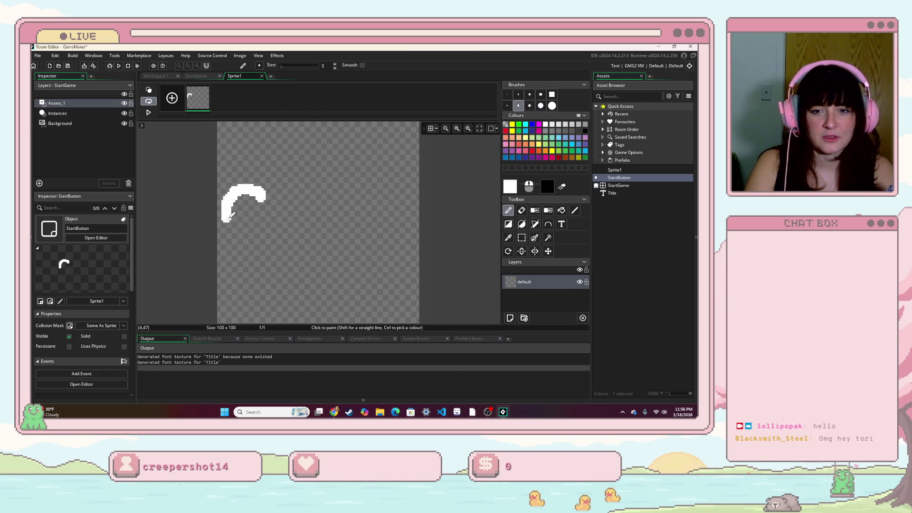
mouse_move(272, 269)
left_mouse_down()
mouse_move(260, 279)
mouse_move(228, 259)
left_mouse_up()
key("Delete")
left_click(506, 105)
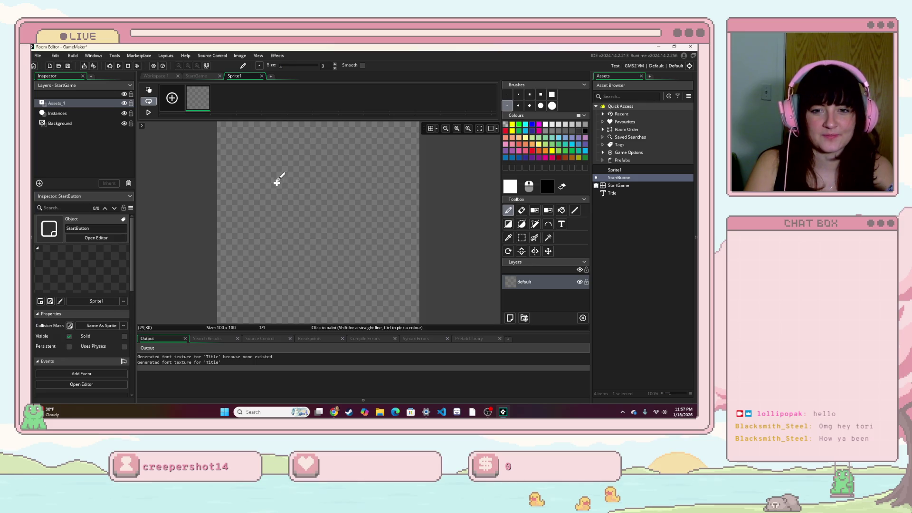
mouse_move(252, 166)
left_mouse_down()
mouse_move(238, 189)
mouse_move(278, 202)
mouse_move(279, 218)
mouse_move(250, 226)
left_mouse_up()
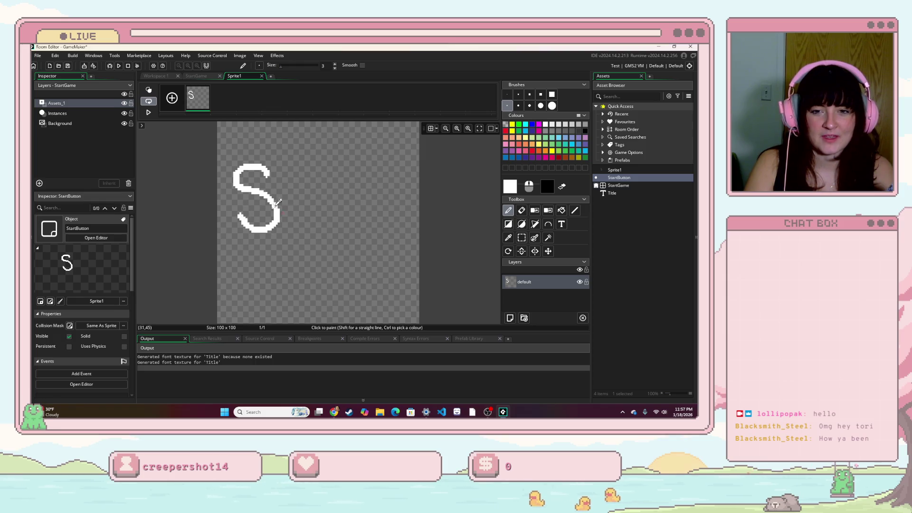
key("Delete")
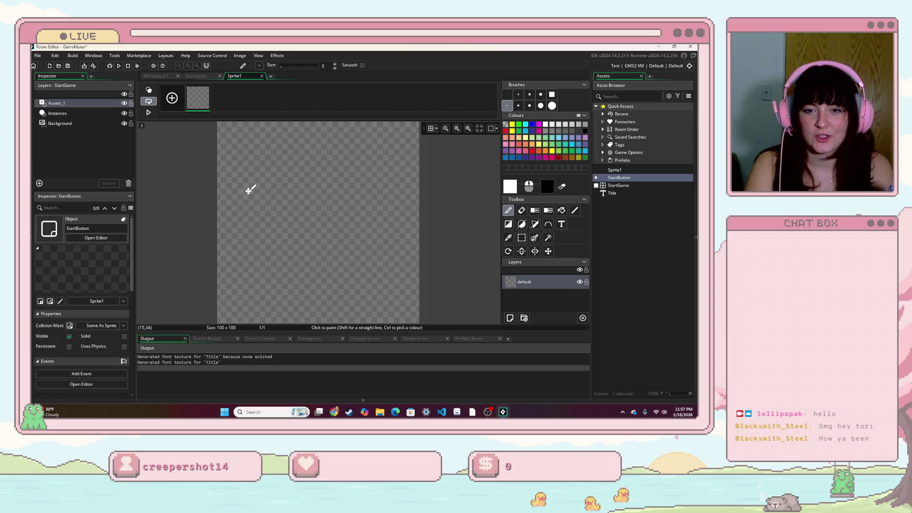
mouse_move(252, 193)
left_mouse_down()
mouse_move(231, 192)
mouse_move(242, 205)
left_mouse_up()
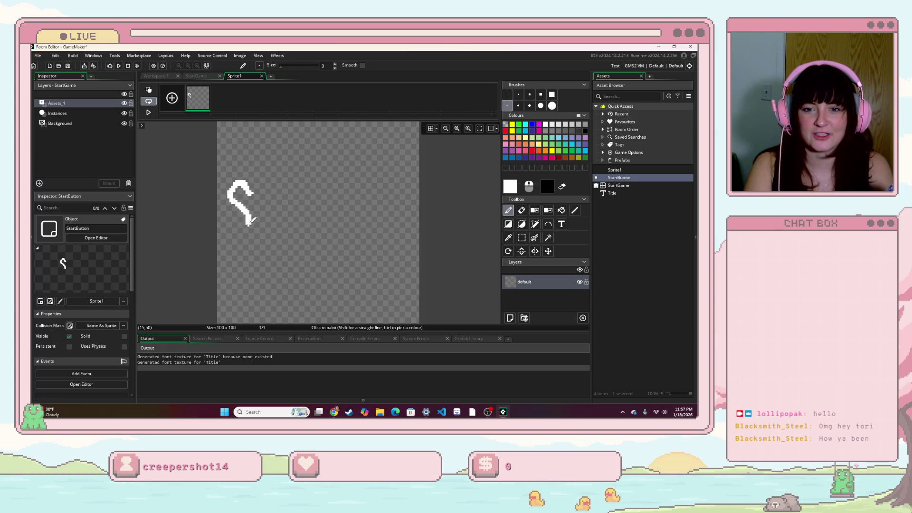
key("Delete")
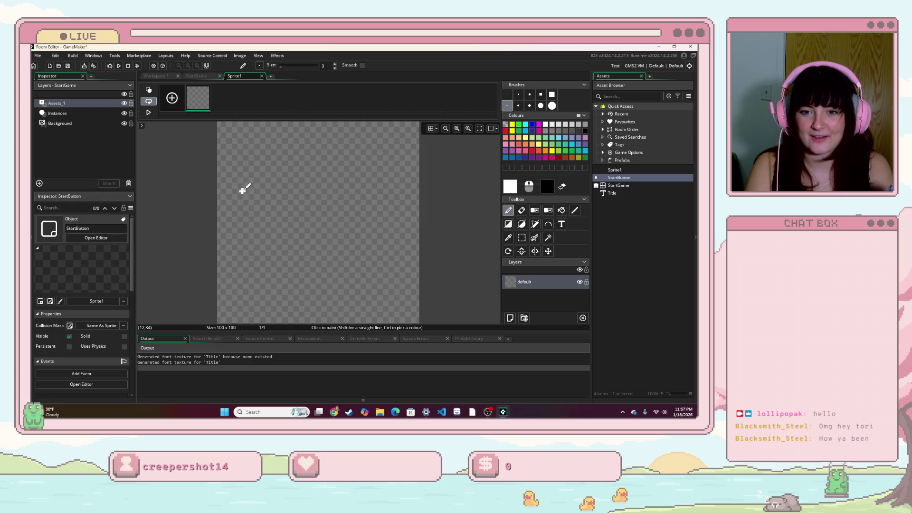
- Hand-draw the white letters S, t, a, r, t, redoing the r, then select around the final t
mouse_move(253, 189)
left_mouse_down()
mouse_move(232, 193)
mouse_move(252, 211)
left_mouse_up()
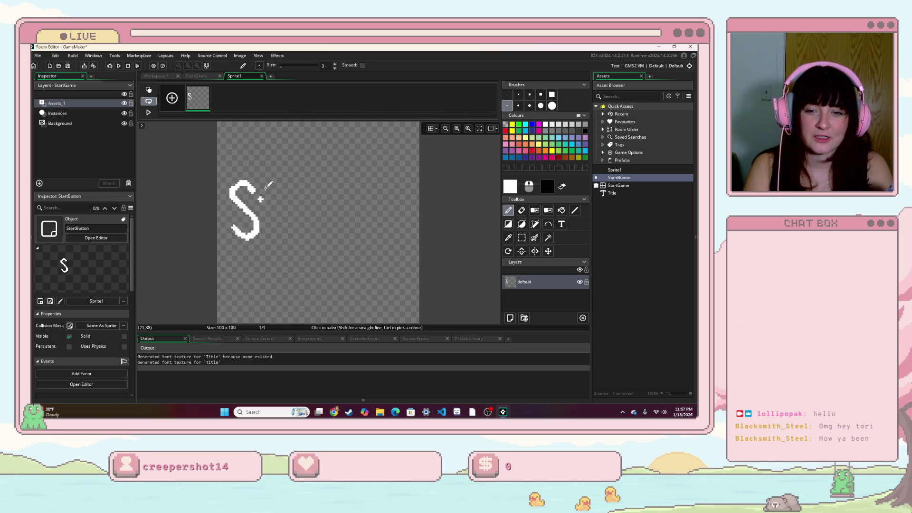
left_click_drag(262, 179, 272, 236)
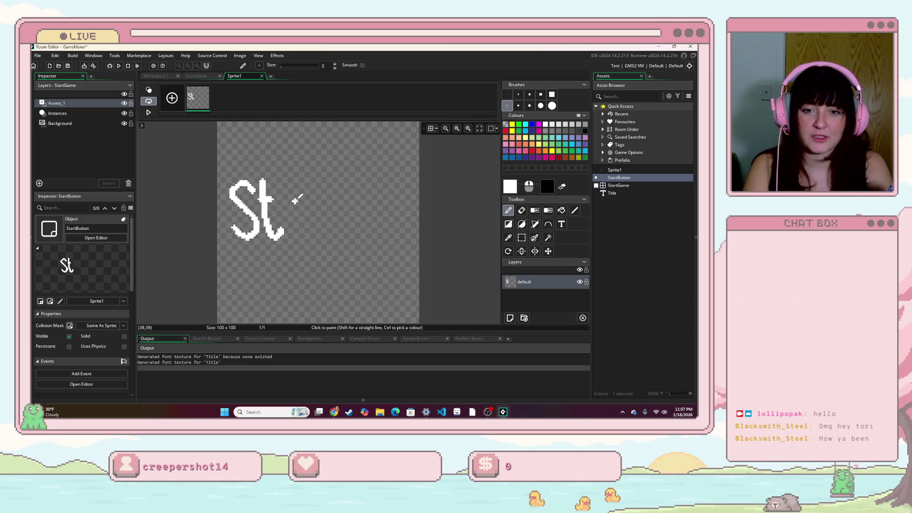
mouse_move(295, 228)
left_mouse_down()
mouse_move(297, 196)
mouse_move(302, 232)
mouse_move(303, 190)
mouse_move(321, 233)
mouse_move(324, 190)
left_mouse_up()
key("ctrl+z")
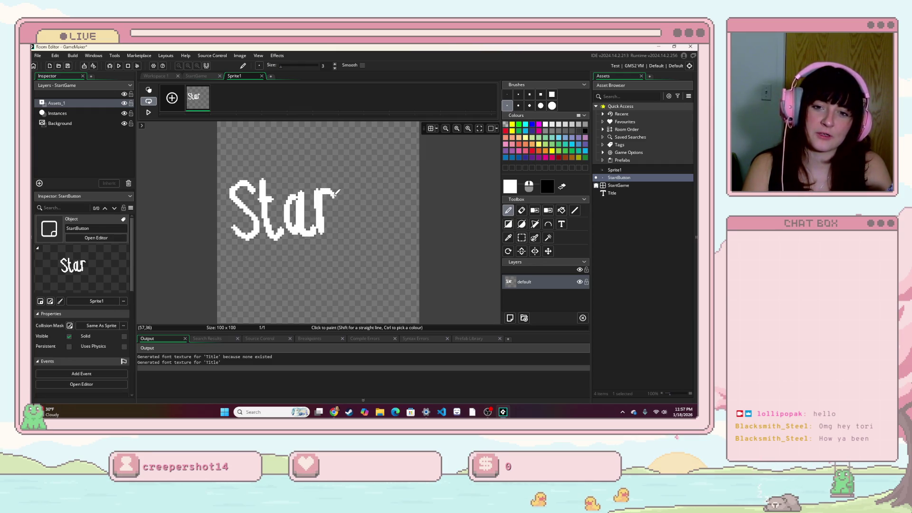
key("ctrl+z")
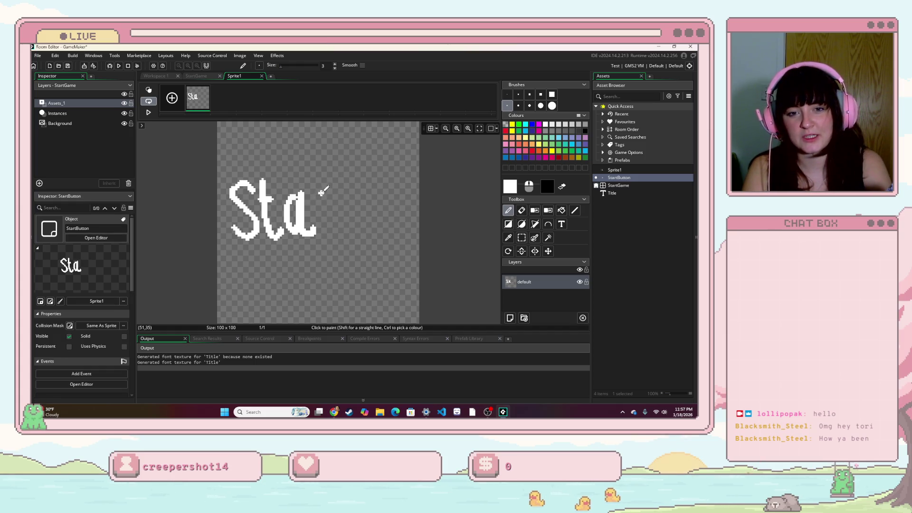
left_click_drag(328, 221, 335, 193)
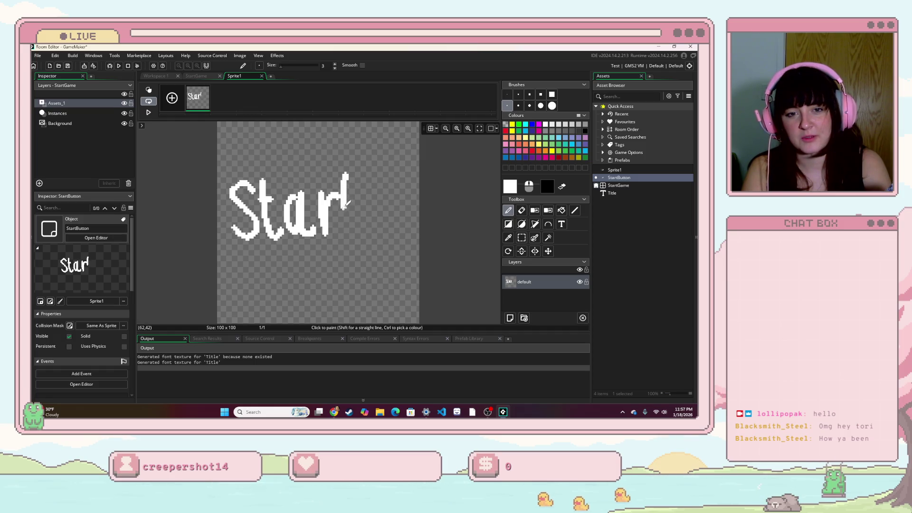
left_click_drag(355, 230, 366, 229)
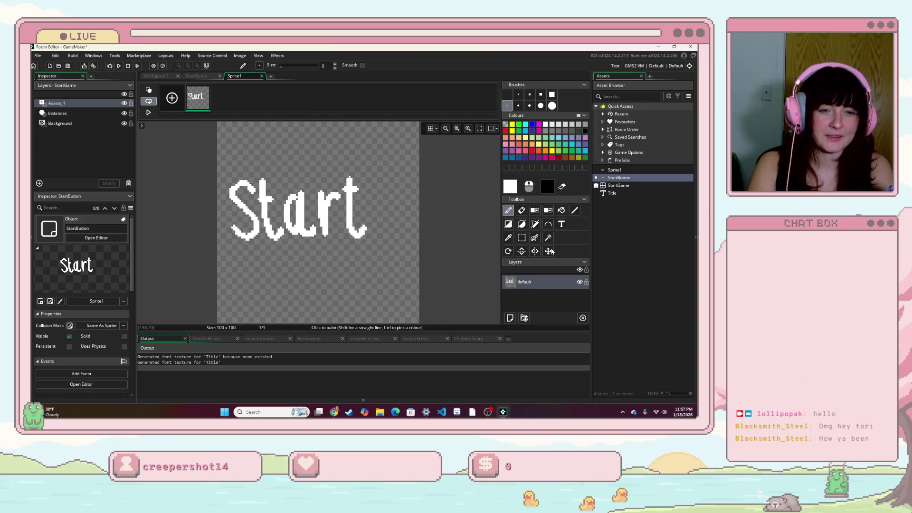
left_click(522, 238)
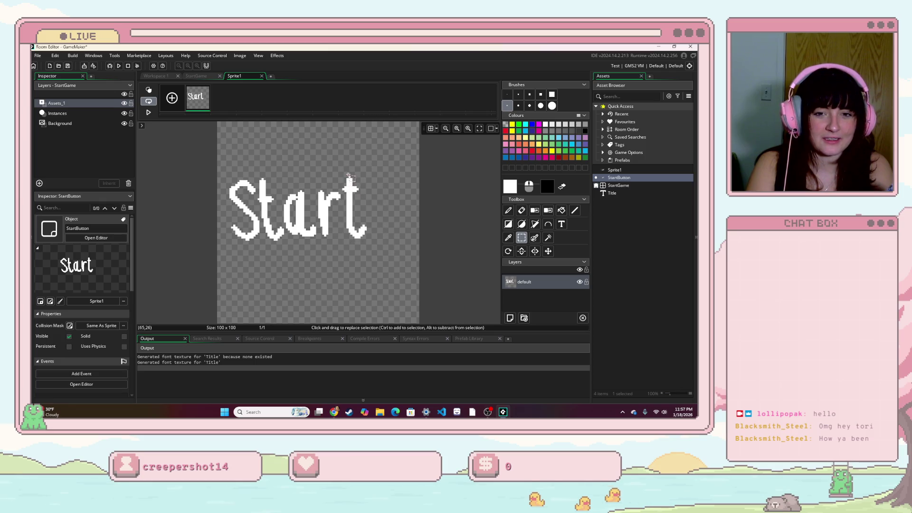
left_click_drag(338, 167, 382, 252)
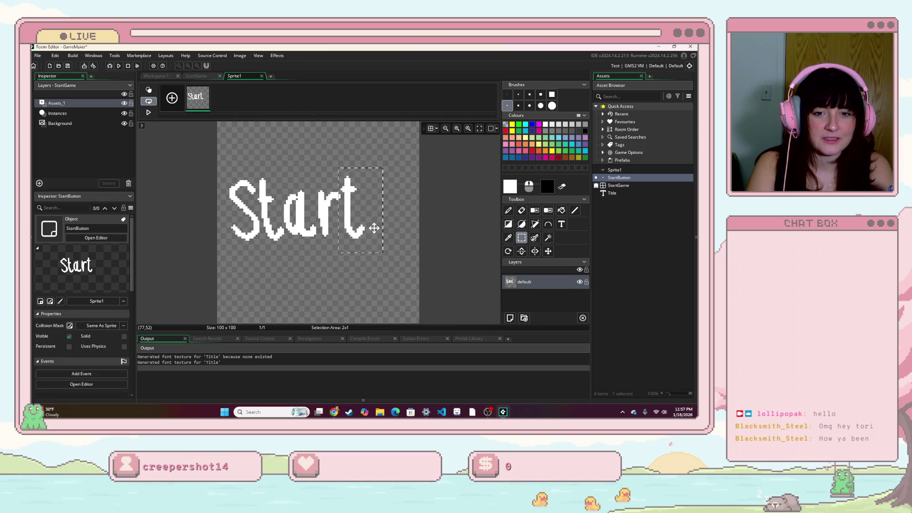
- Select a wide rectangle framing the whole Start lettering out to the canvas edges
left_click(392, 255)
mouse_move(223, 160)
left_mouse_down()
mouse_move(409, 259)
mouse_move(399, 240)
left_mouse_up()
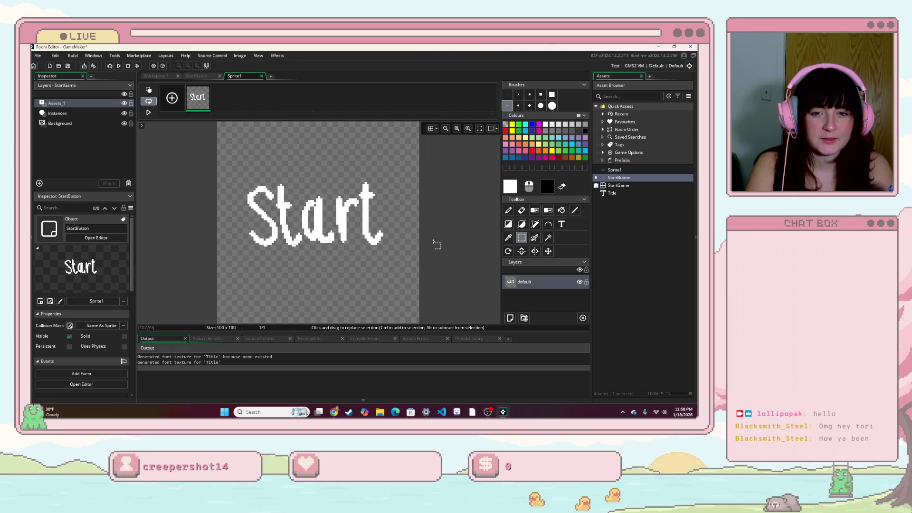
left_click_drag(216, 160, 373, 240)
left_click_drag(415, 278, 420, 281)
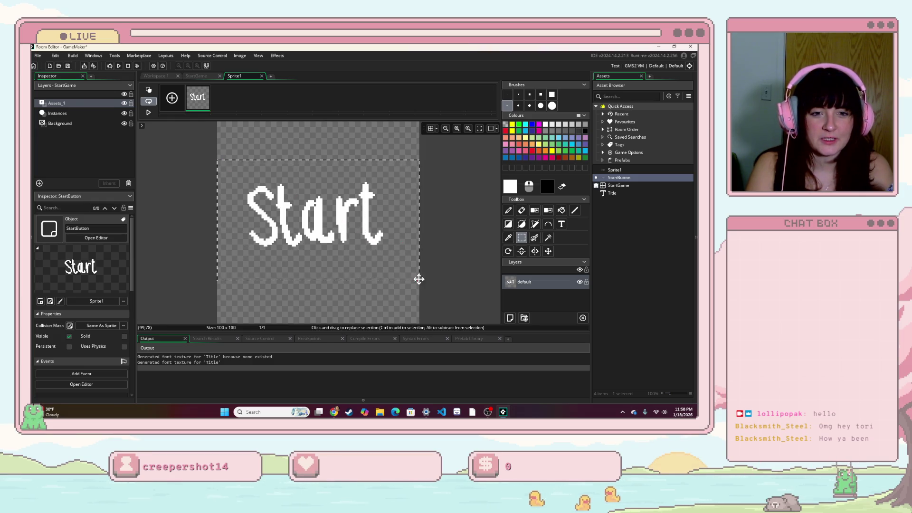
left_click(561, 210)
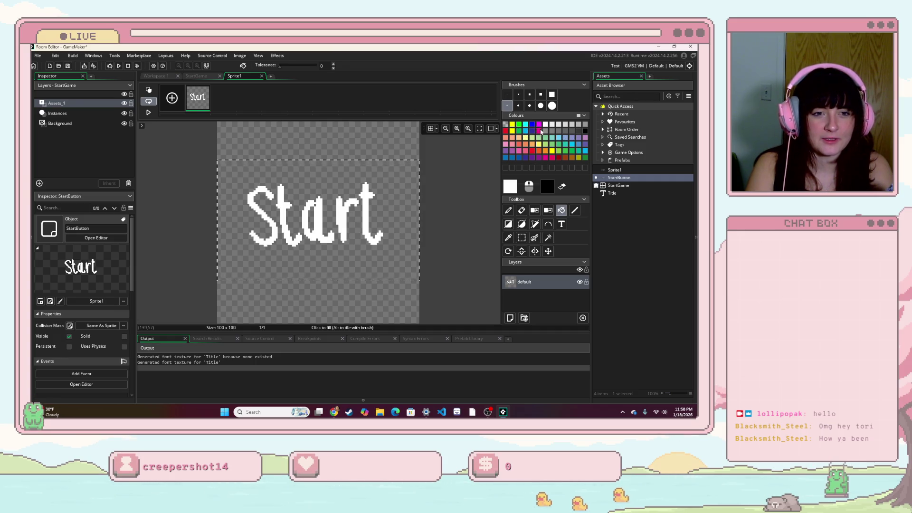
- Undo a pink fill that covered the text and add a new Layer 1 to the sprite
left_click(446, 159)
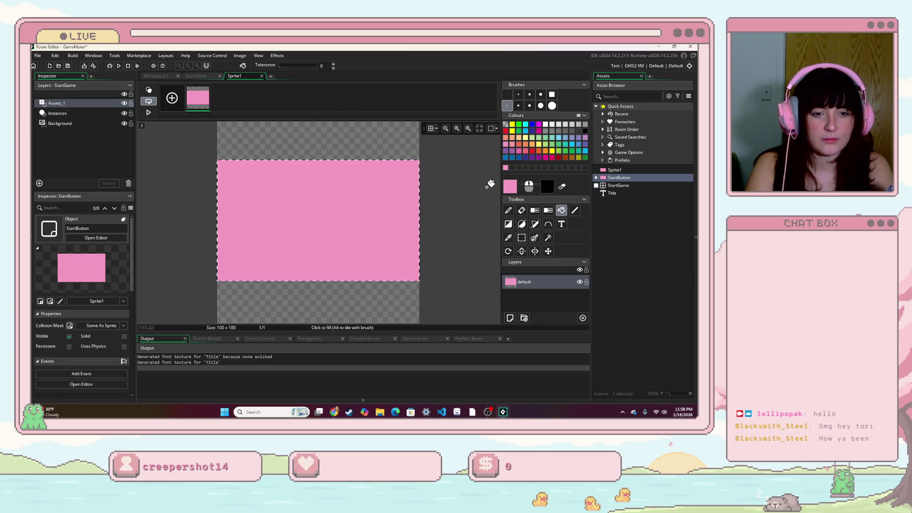
key("ctrl+z")
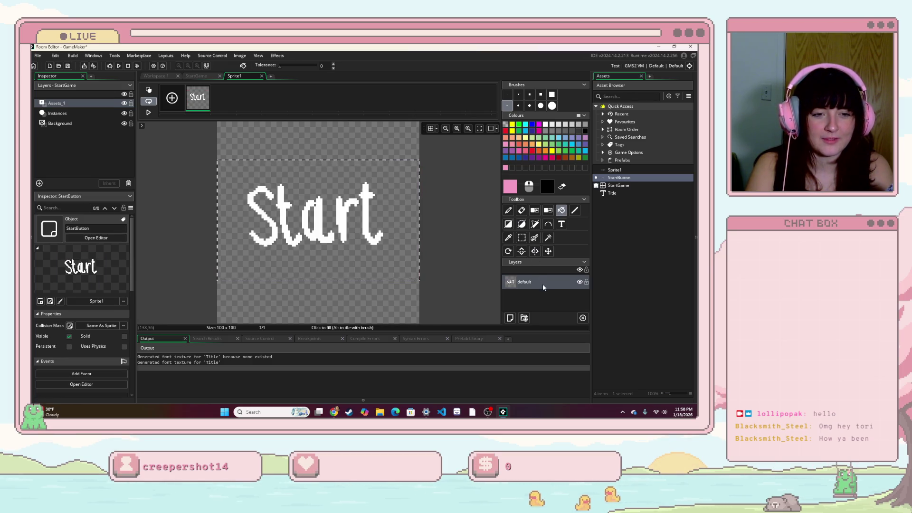
right_click(544, 289)
left_click(557, 301)
left_click_drag(536, 297, 532, 282)
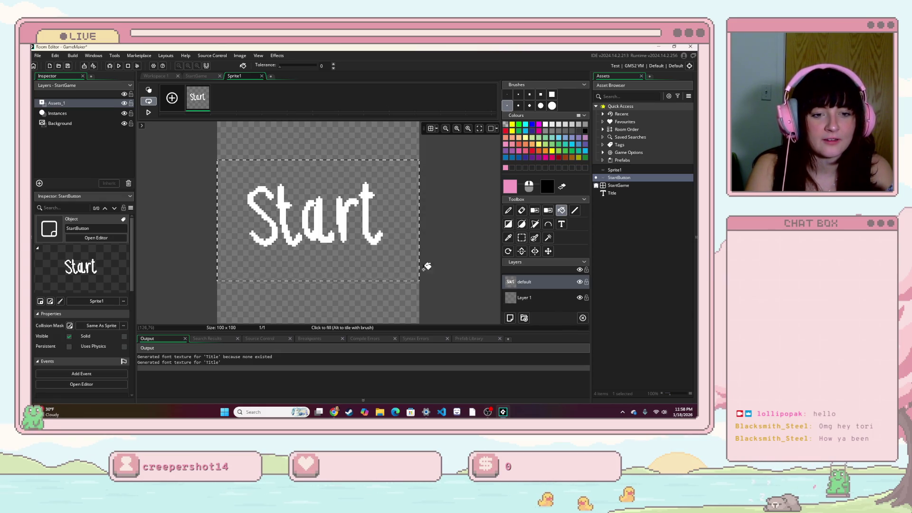
- Fill Layer 1 pink behind the white Start text and add a blank second frame
left_click(382, 203)
key("ctrl+z")
left_click(534, 295)
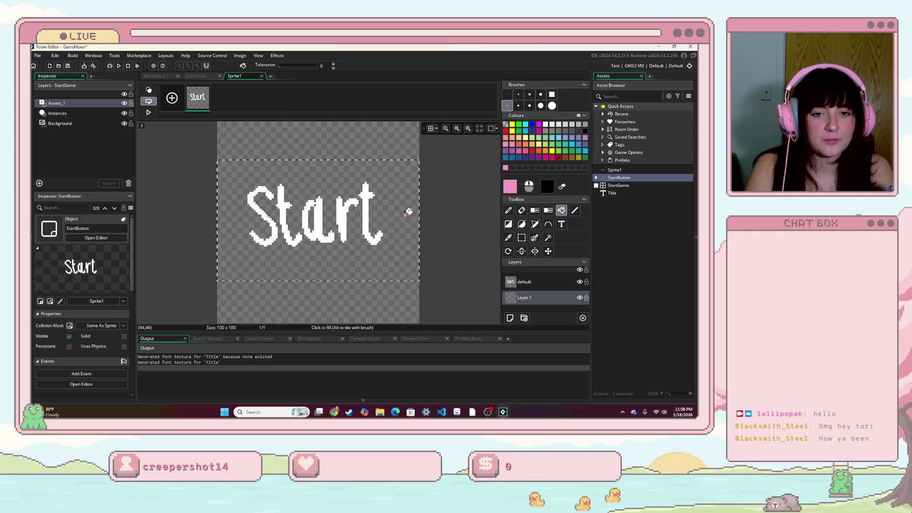
left_click(407, 212)
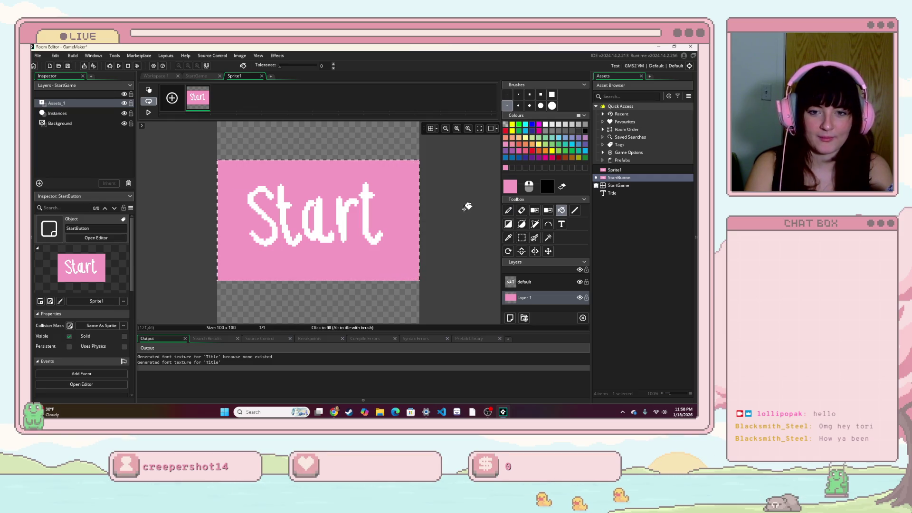
left_click(524, 282)
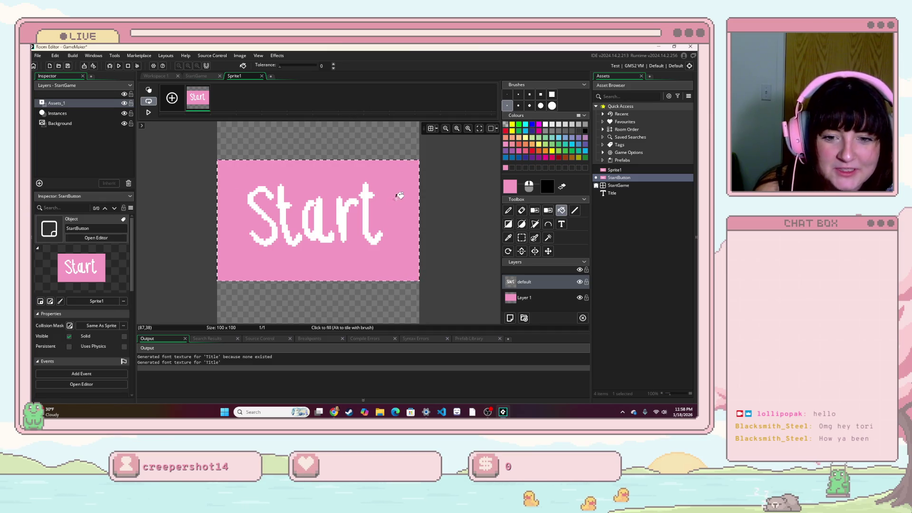
left_click(172, 97)
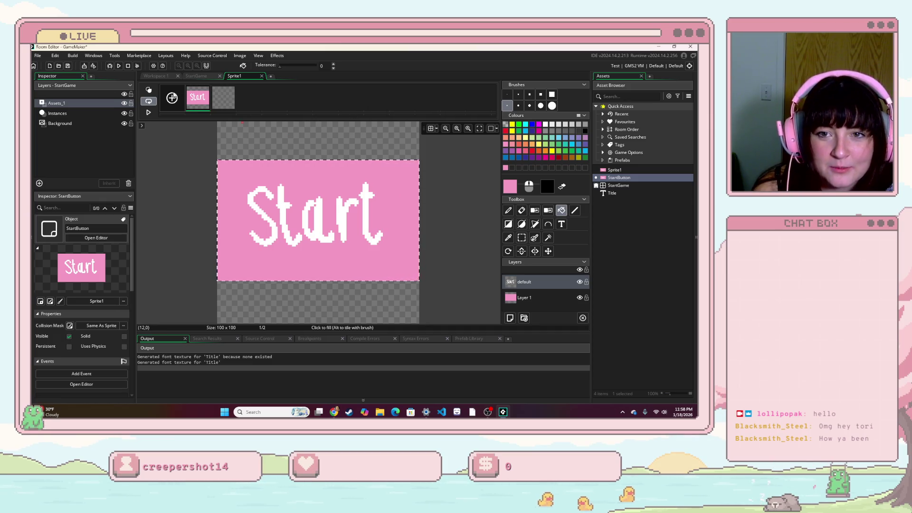
- Copy the Start lettering from frame 1 and stamp it onto Layer 1 of frame 2
left_click(204, 97)
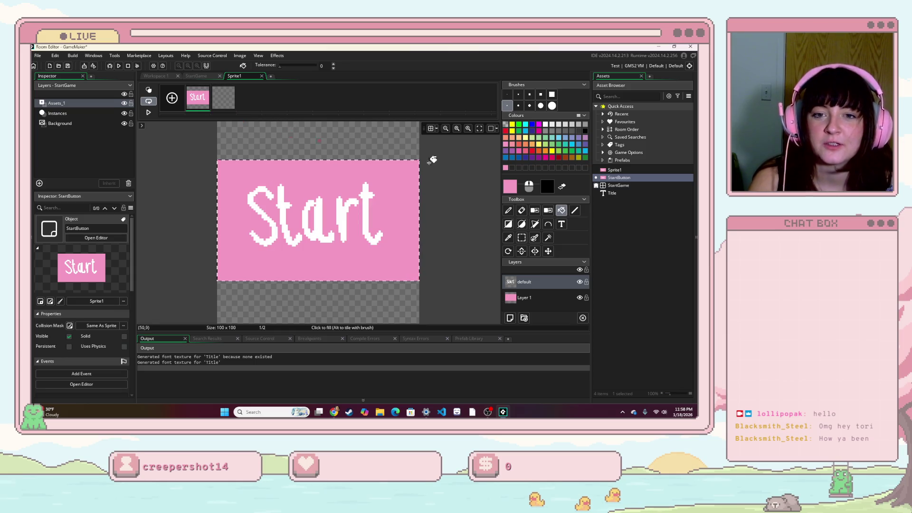
key("ctrl+c")
key("ctrl+v")
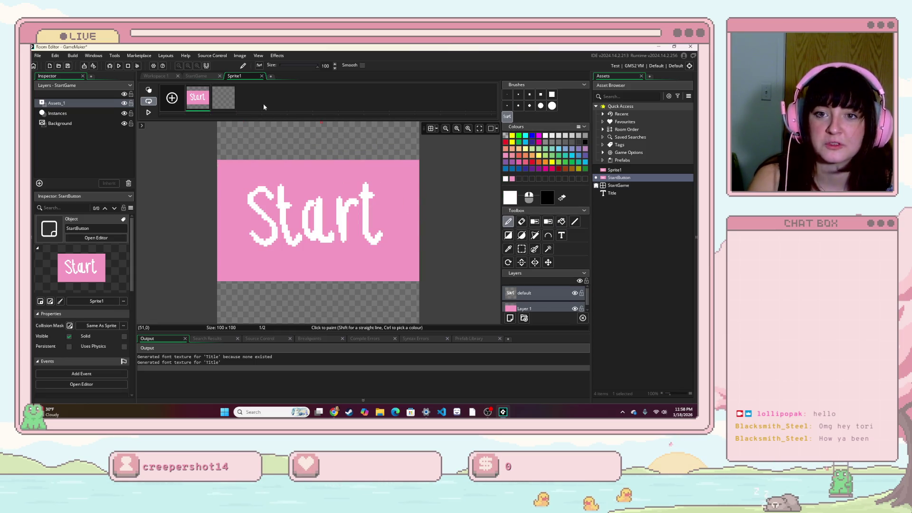
left_click(220, 99)
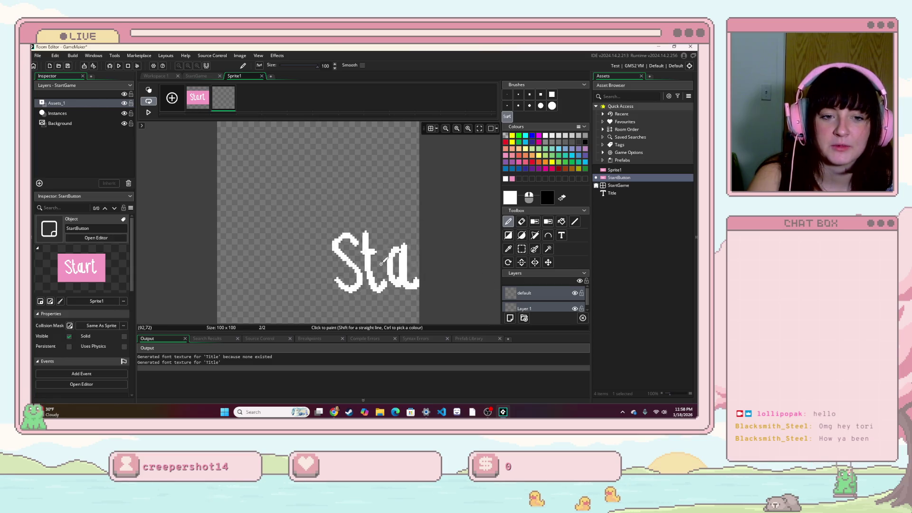
scroll(540, 300, "down", 1)
left_click(538, 300)
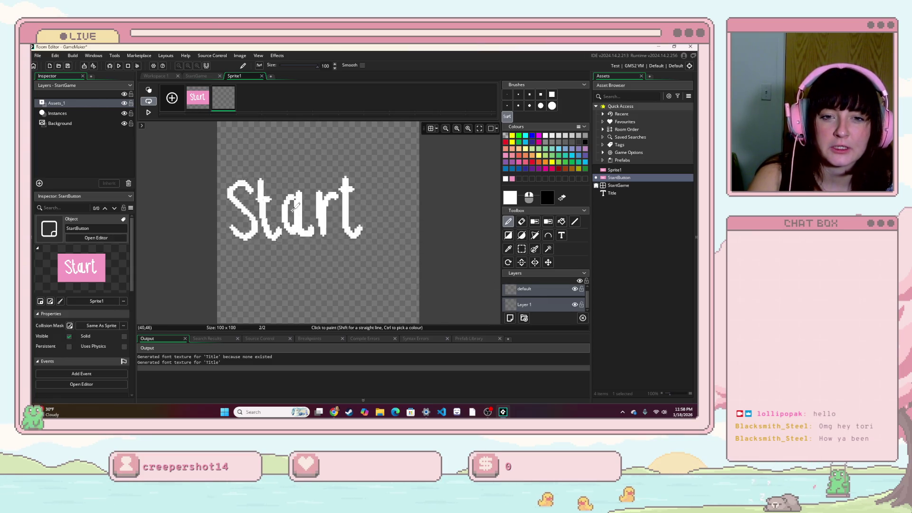
left_click(326, 222)
- Check Layer 1's options on frame 1 and undo stray white strokes
key("Left")
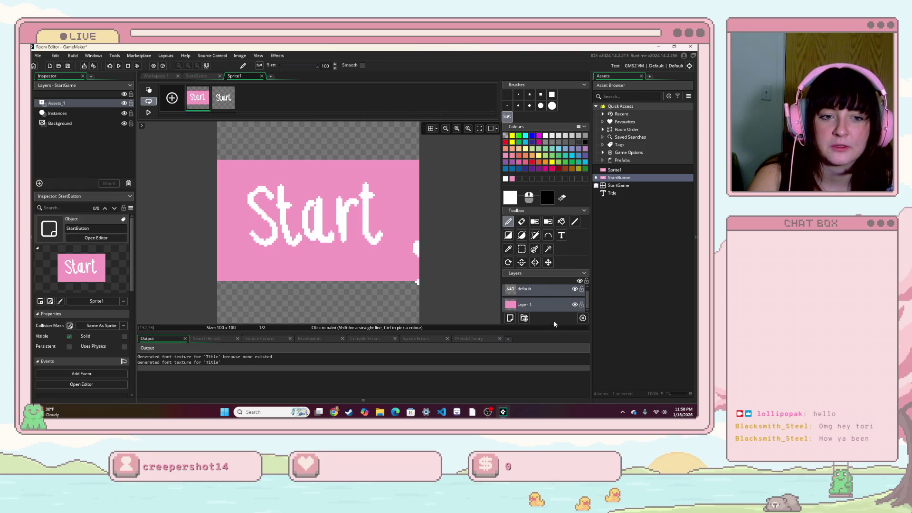
left_click(547, 309)
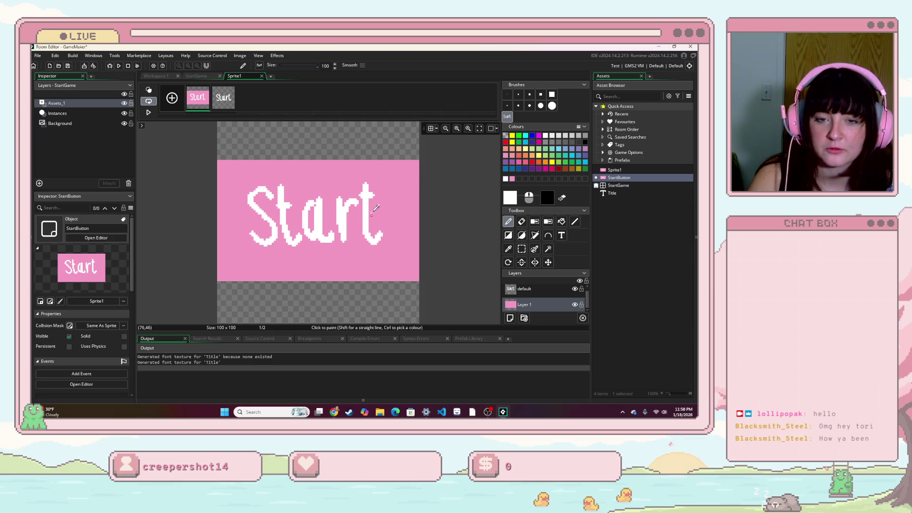
right_click(531, 305)
left_click(511, 307)
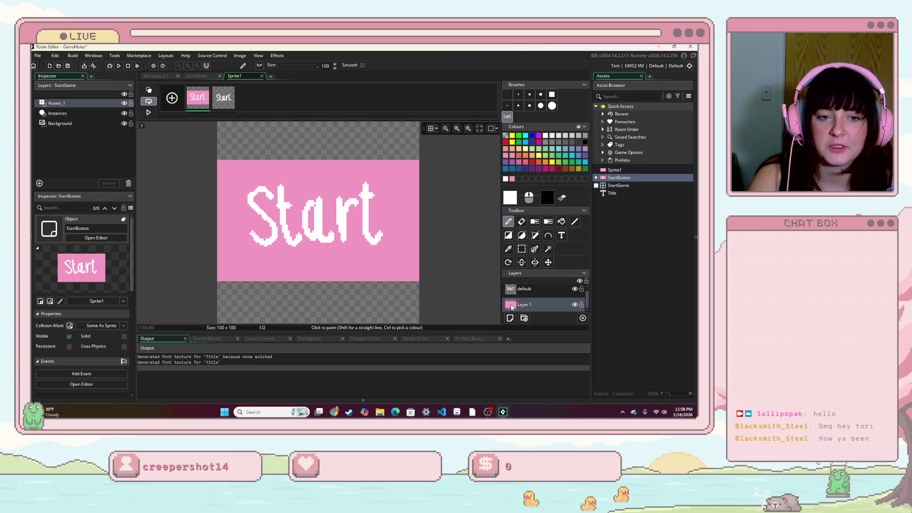
mouse_move(399, 180)
left_mouse_down()
mouse_move(435, 209)
mouse_move(342, 205)
mouse_move(365, 234)
mouse_move(292, 249)
left_mouse_up()
key("ctrl+z")
key("ctrl+z")
key("ctrl+z")
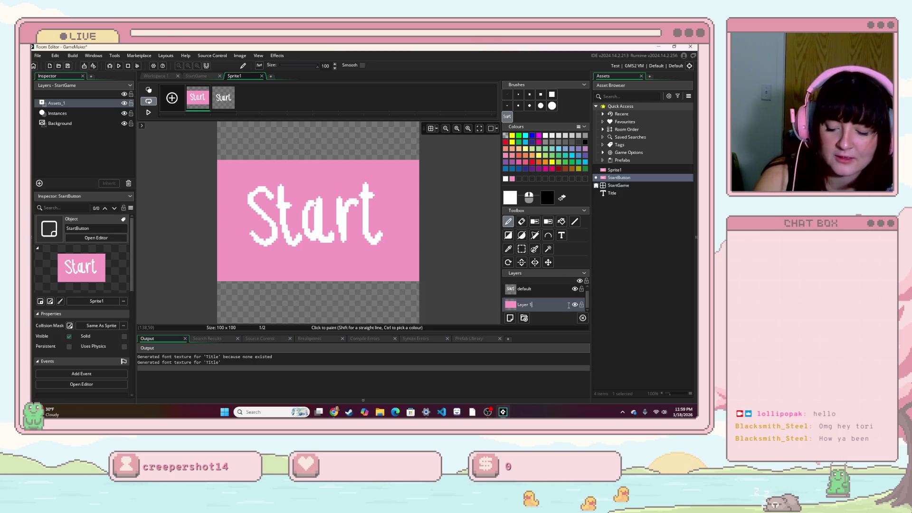
- Make the selected lettering a custom brush, stamp it on frame 2, and fill Layer 1 dark pink
left_click(522, 249)
left_click_drag(213, 141, 435, 299)
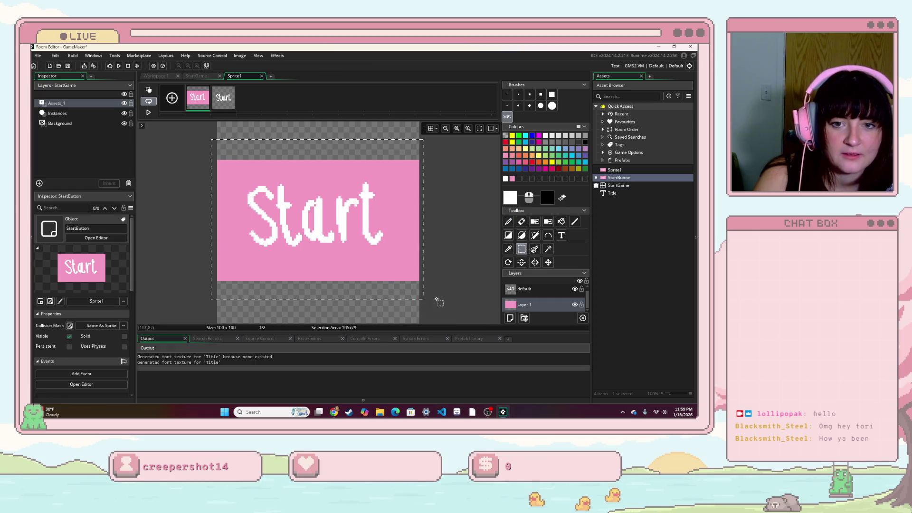
key("d")
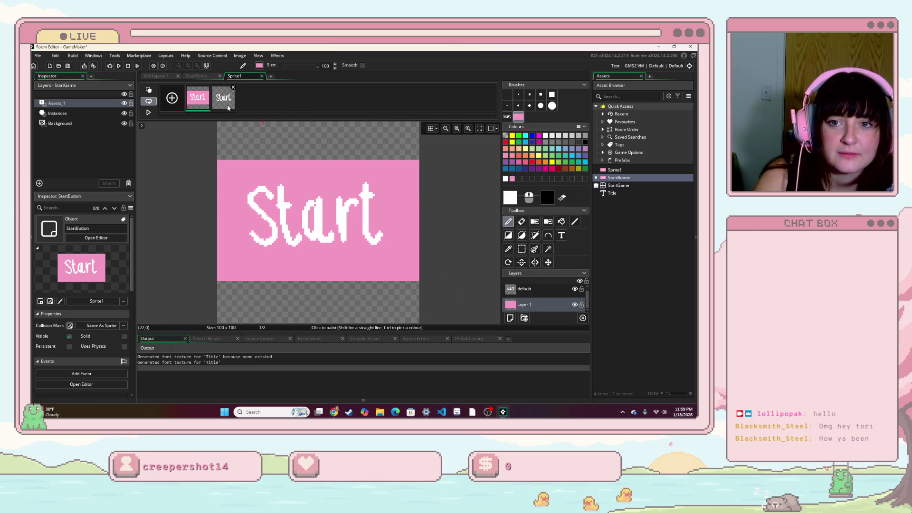
left_click(228, 108)
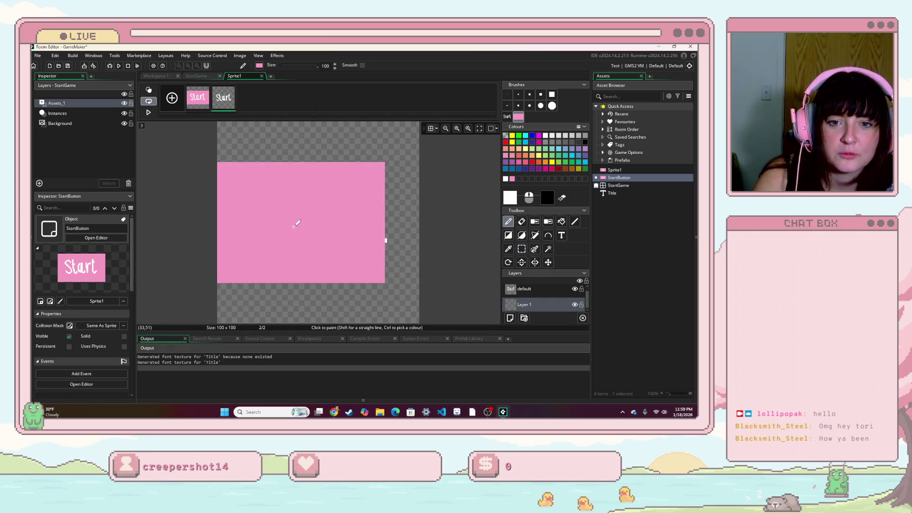
left_click(323, 224)
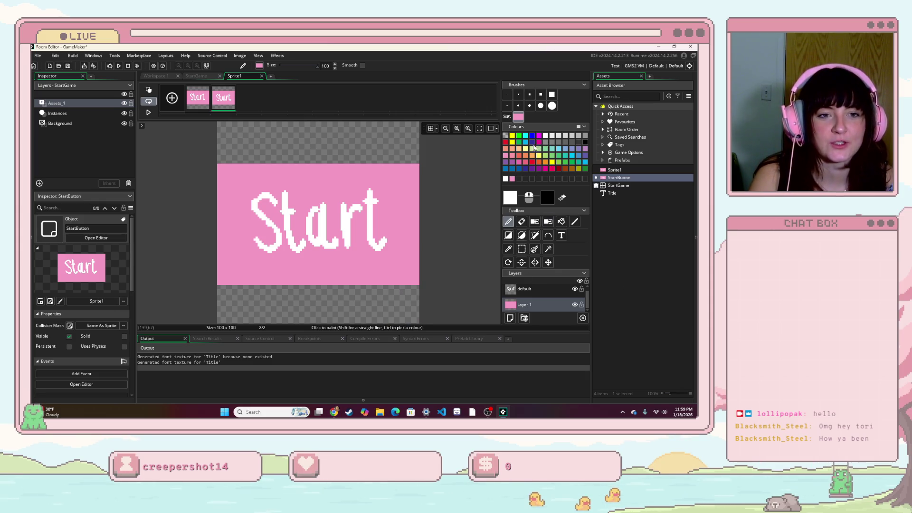
left_click(518, 162)
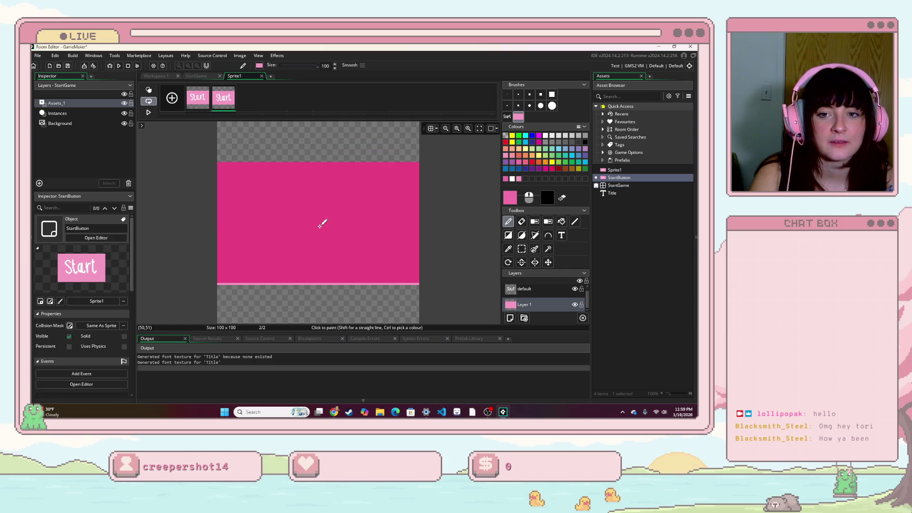
left_click(321, 226)
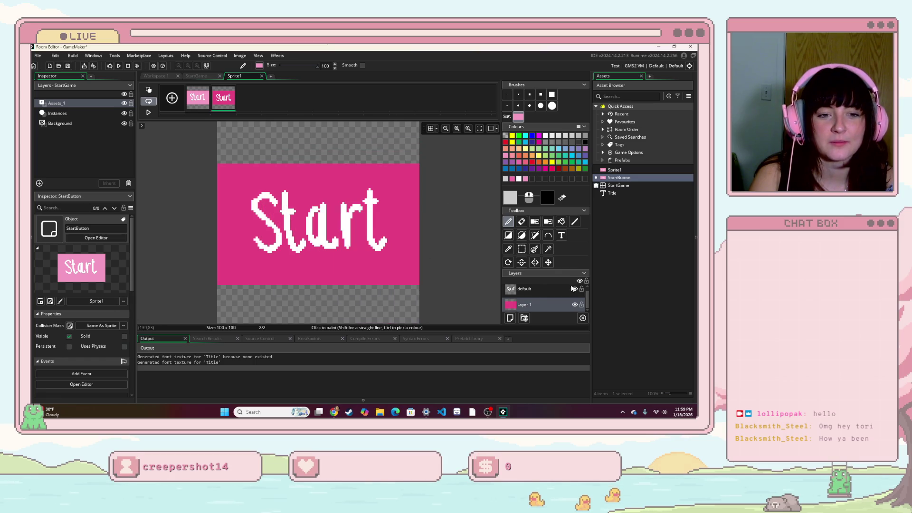
- Compare the two frames on the default layer, then start deleting the second frame
left_click(524, 289)
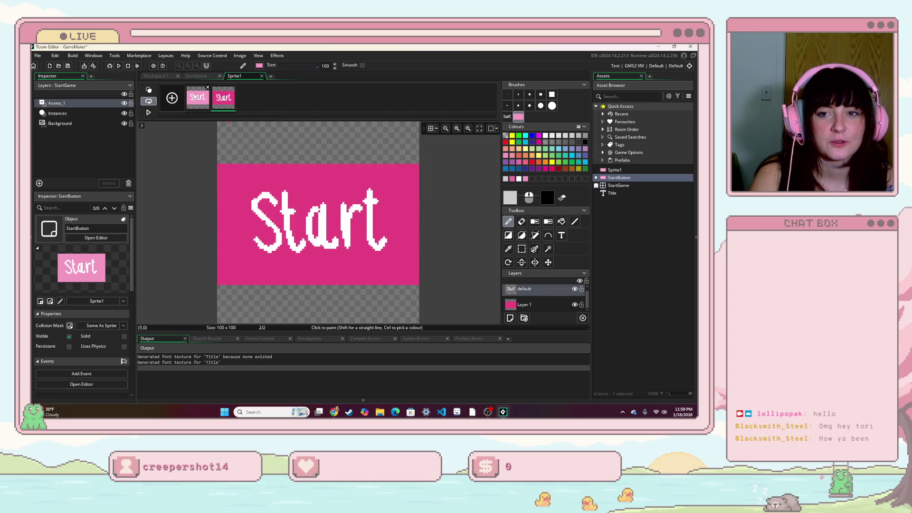
key("Left")
key("Right")
key("Left")
key("Right")
key("Left")
left_click(222, 106)
left_click(232, 87)
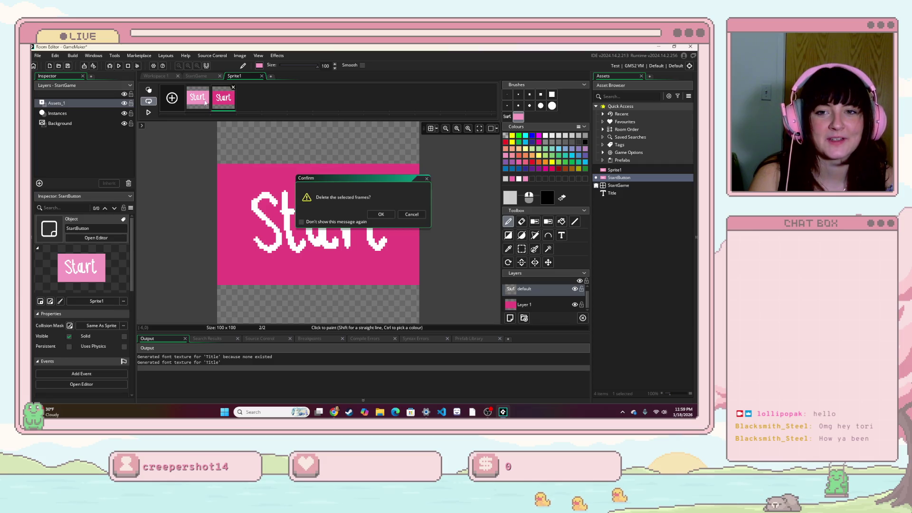
- Confirm the frame deletion, add a new second frame, and undo to restore the Start lettering
left_click(378, 214)
right_click(205, 101)
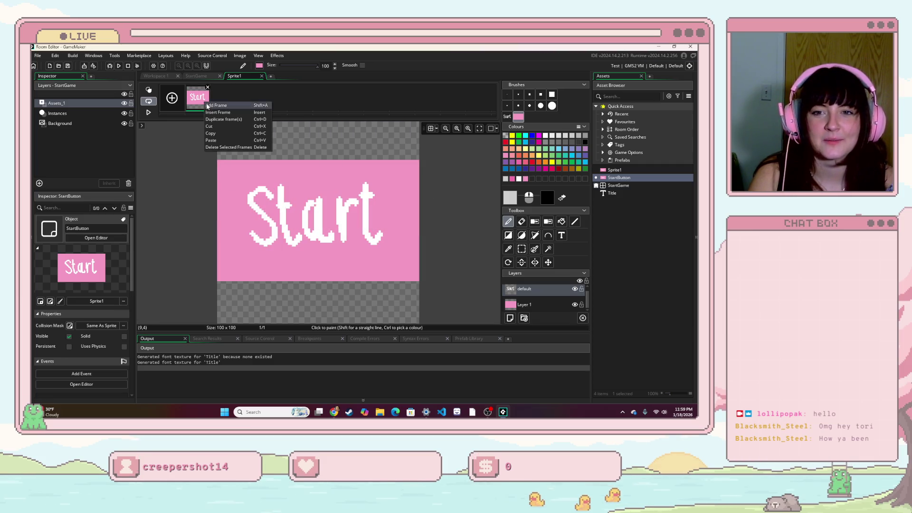
right_click(234, 100)
left_click(242, 136)
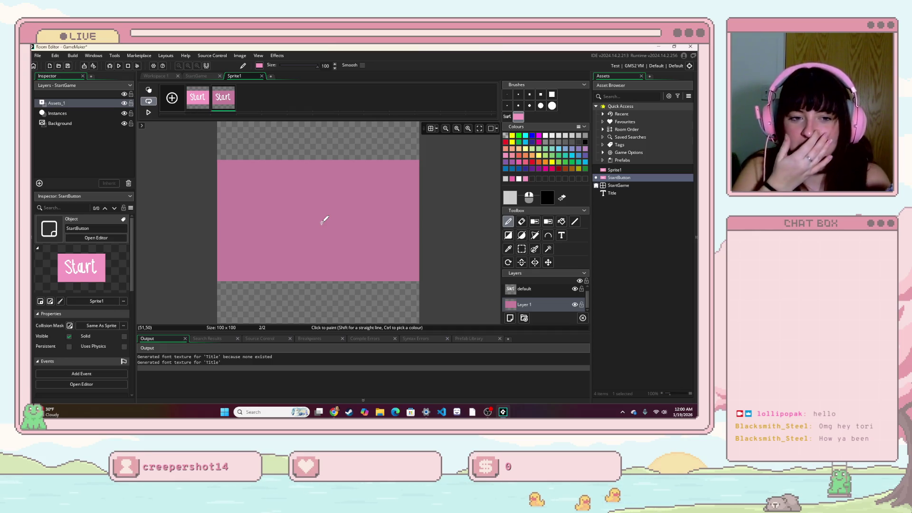
key("ctrl+z")
key("ctrl+z")
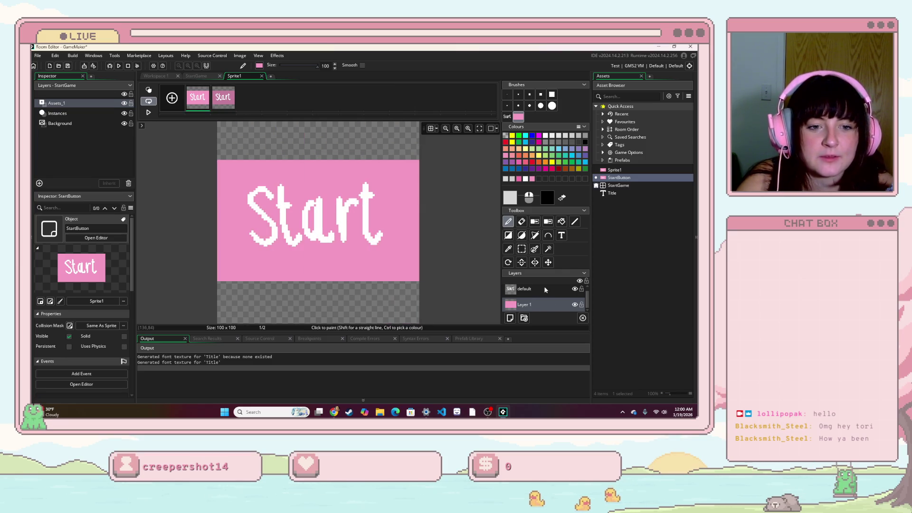
- Select the Start lettering band on frame 1 and paste it into frame 2
left_click(545, 289)
left_click(223, 99)
key("ctrl+v")
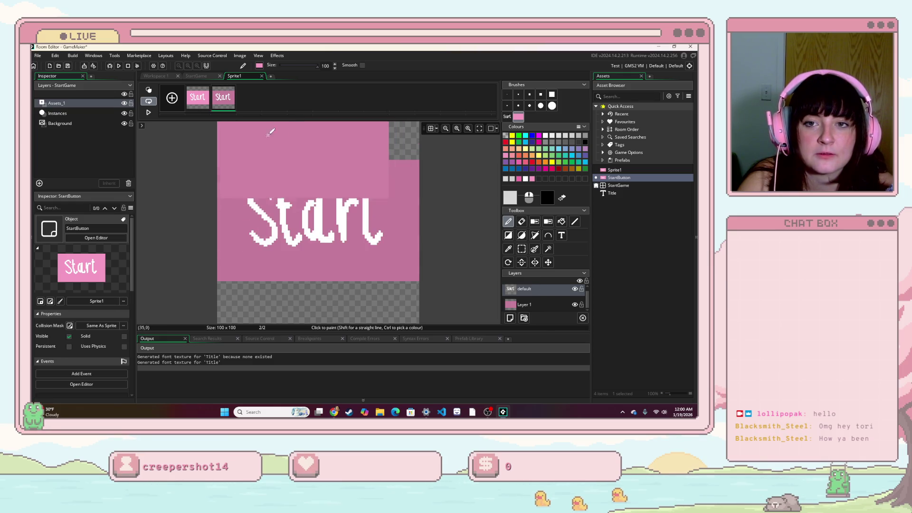
key("Escape")
left_click(198, 94)
key("ctrl+v")
key("Escape")
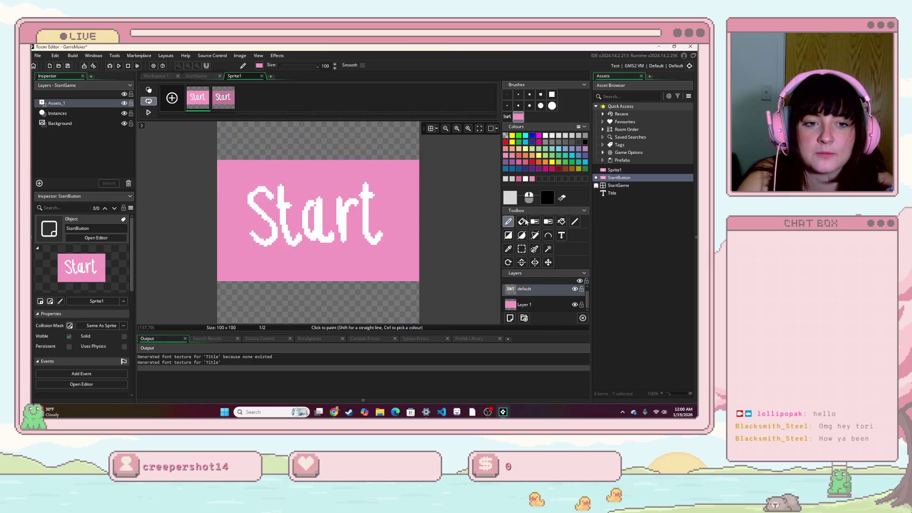
mouse_move(211, 147)
left_mouse_down()
mouse_move(295, 218)
mouse_move(430, 298)
left_mouse_up()
left_click(224, 97)
key("ctrl+v")
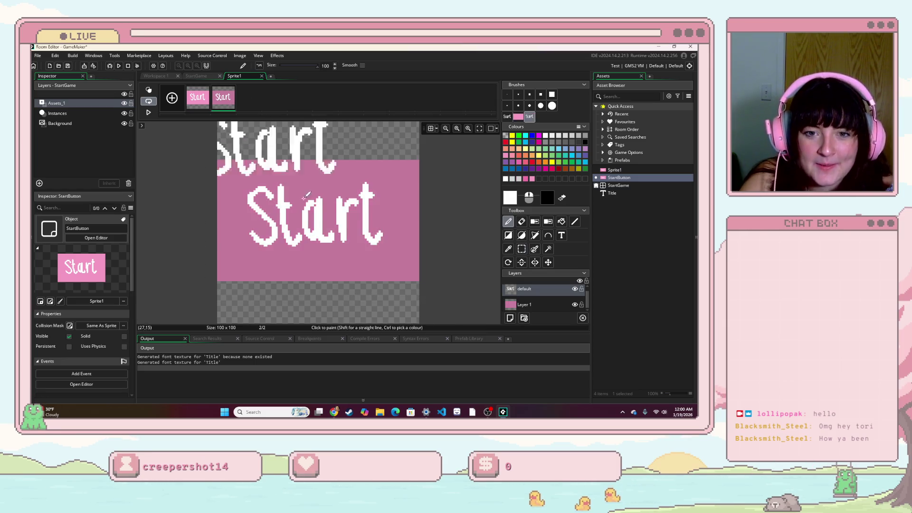
- Try stamping the lettering in light grey and light green, then undo back to plain white
left_click(552, 135)
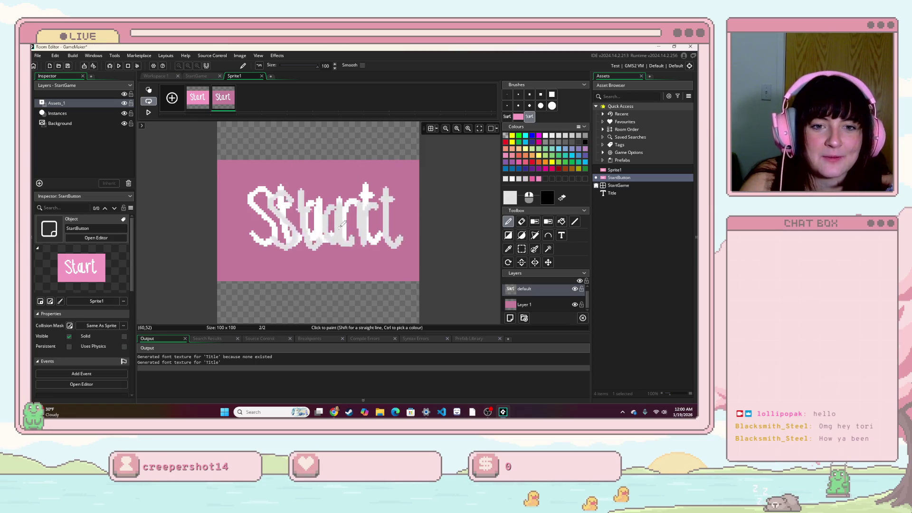
left_click(323, 217)
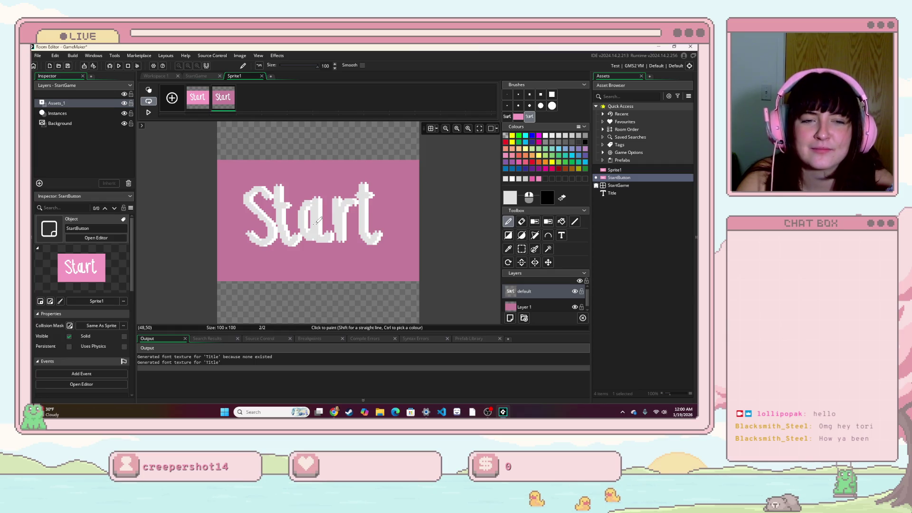
left_click(538, 150)
left_click(319, 221)
key("ctrl+z")
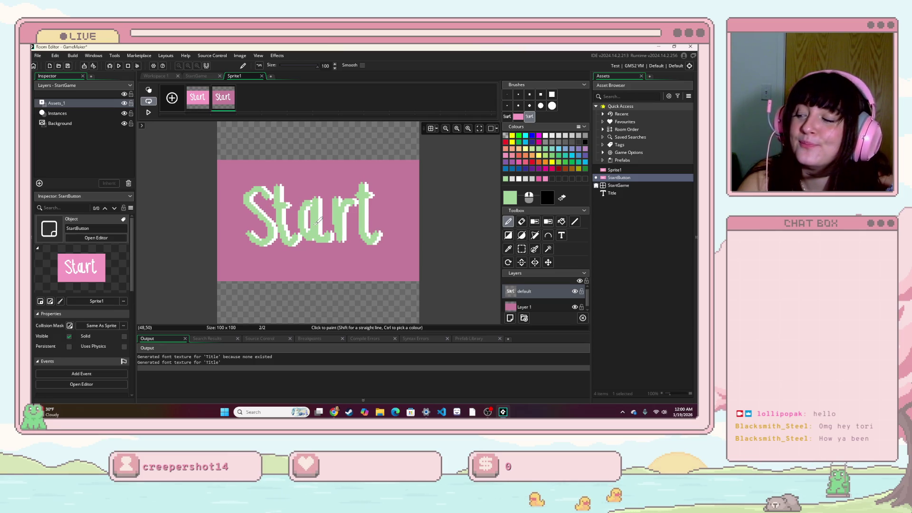
key("ctrl+z")
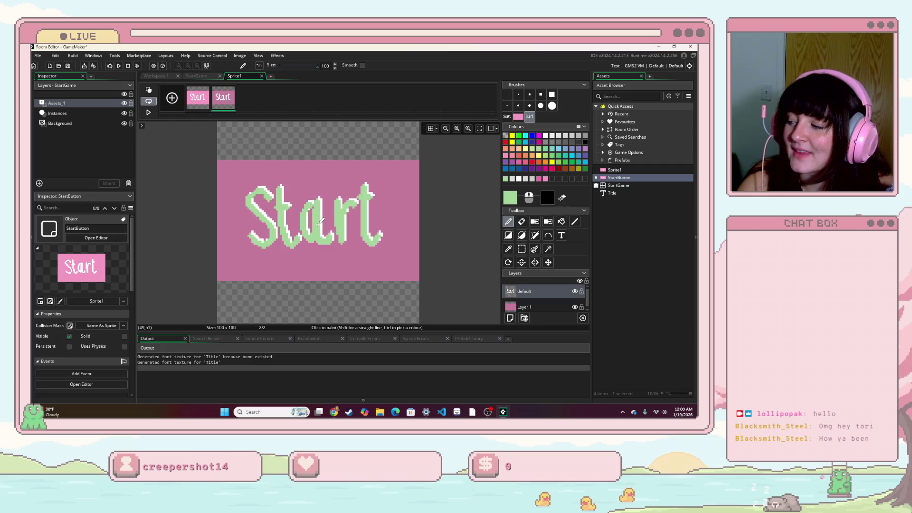
key("ctrl+z")
key("ctrl+z")
key("ctrl+z")
key("ctrl+z")
key("ctrl+z")
key("ctrl+z")
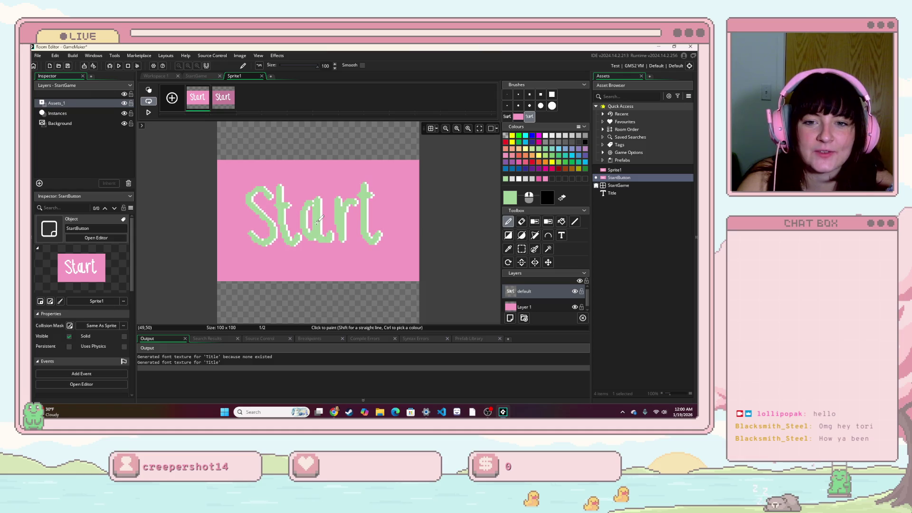
key("ctrl+z")
key("ctrl+z")
- Try saturated and lighter greens, ending with green lettering edged in white on frame 2
left_click(521, 145)
key("ctrl+y")
key("ctrl+y")
key("ctrl+y")
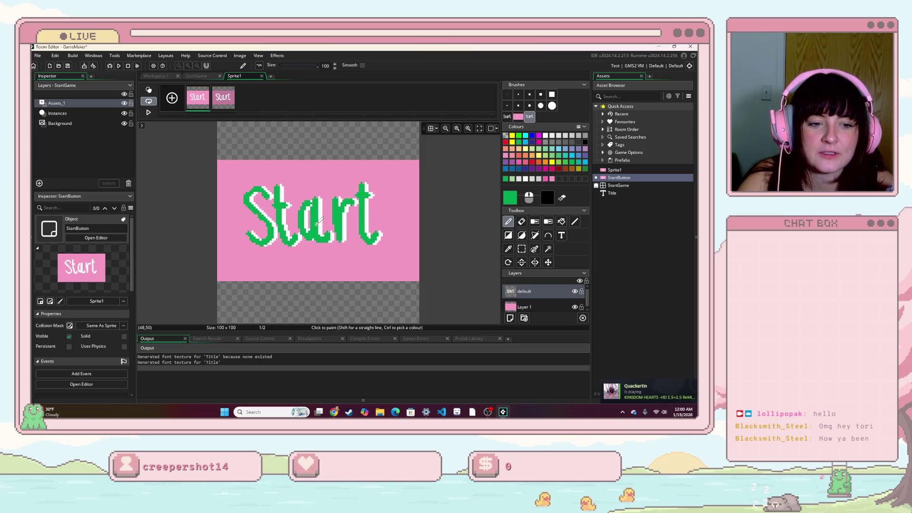
key("ctrl+y")
key("ctrl+z")
key("ctrl+z")
key("ctrl+z")
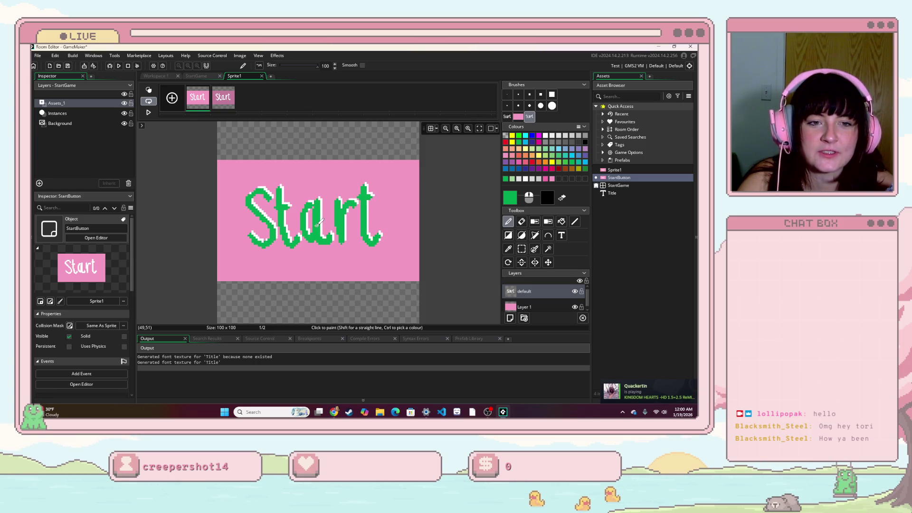
left_click(566, 162)
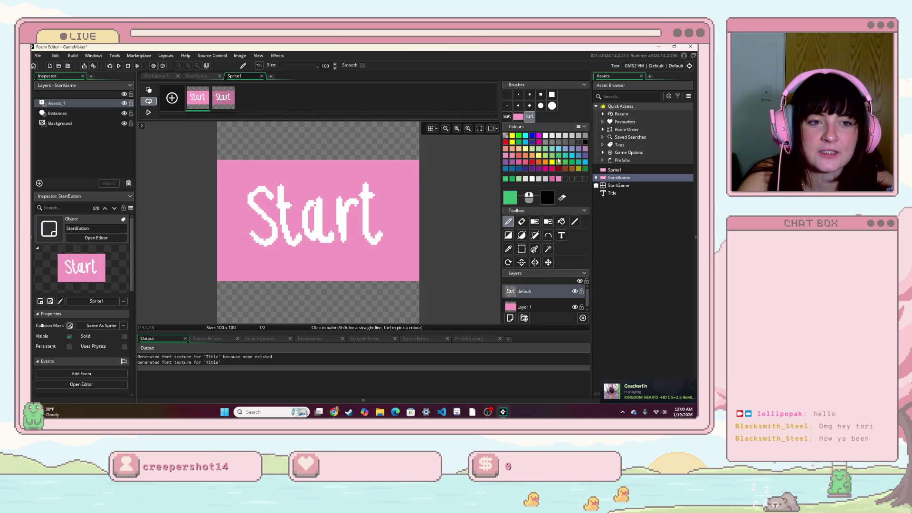
key("ctrl+y")
key("ctrl+y")
key("ctrl+y")
key("ctrl+z")
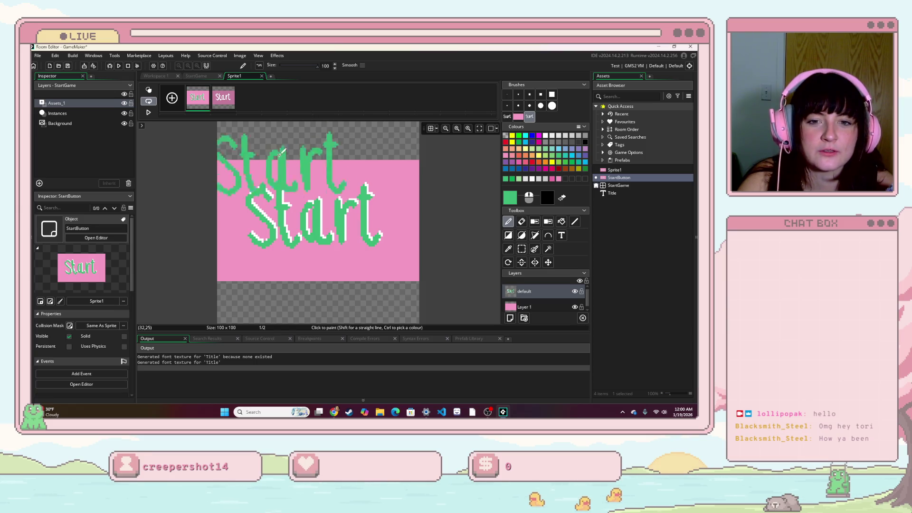
key("Right")
key("ctrl+y")
key("ctrl+y")
key("ctrl+y")
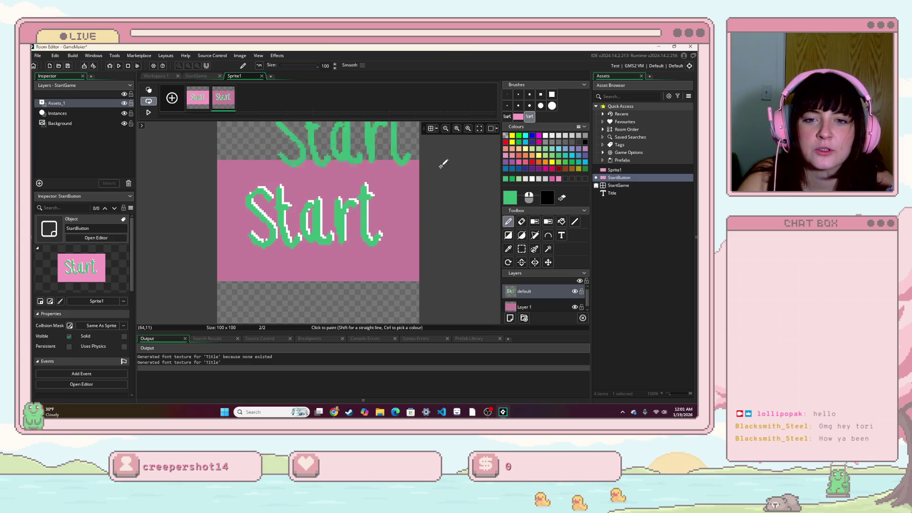
left_click(521, 249)
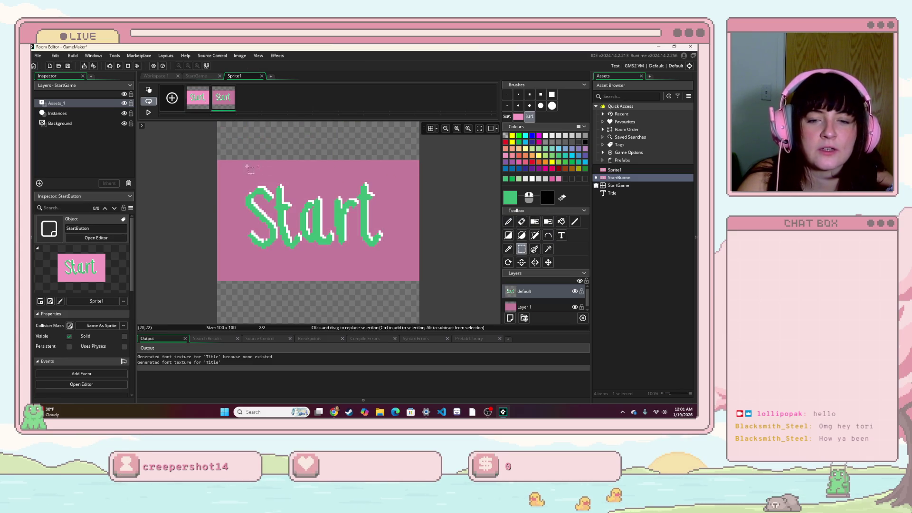
- Try painting with the selected image in saturated green, then undo the extra pasted St
mouse_move(223, 164)
left_mouse_down()
mouse_move(489, 238)
mouse_move(486, 291)
left_mouse_up()
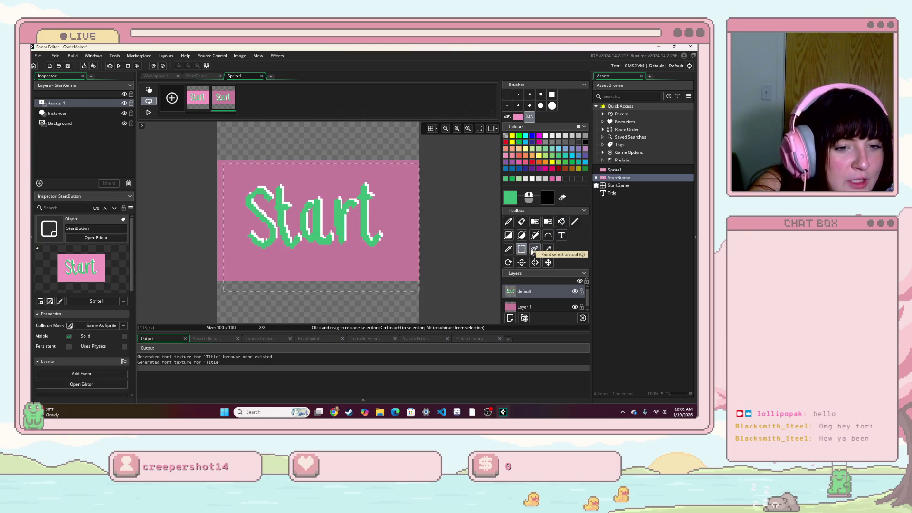
left_click(534, 249)
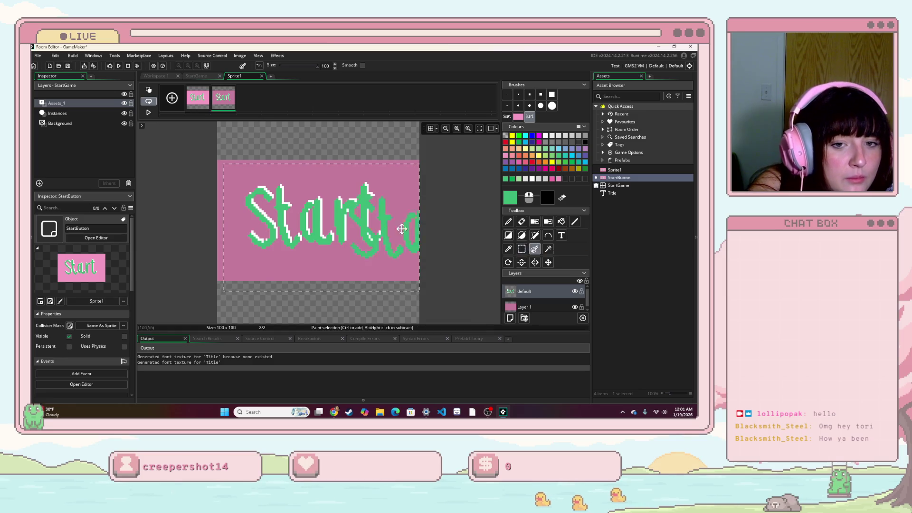
left_click(505, 179)
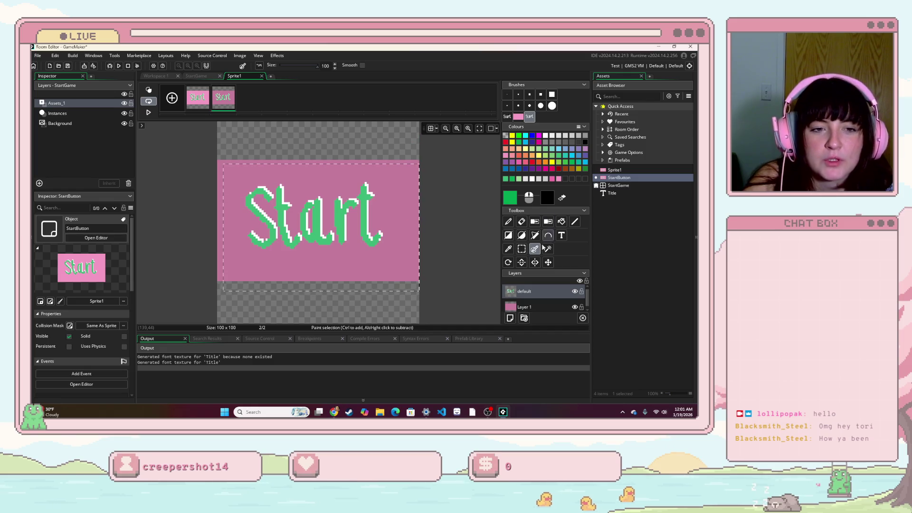
left_click(512, 224)
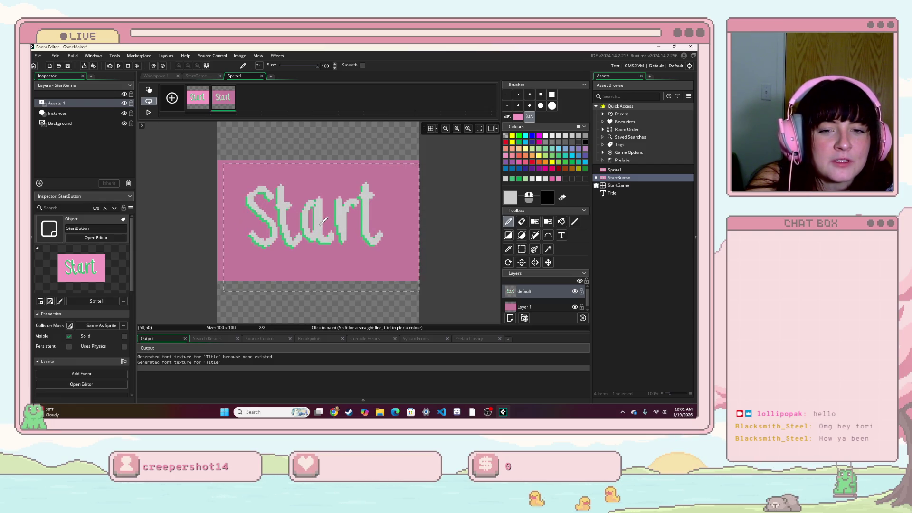
key("ctrl+z")
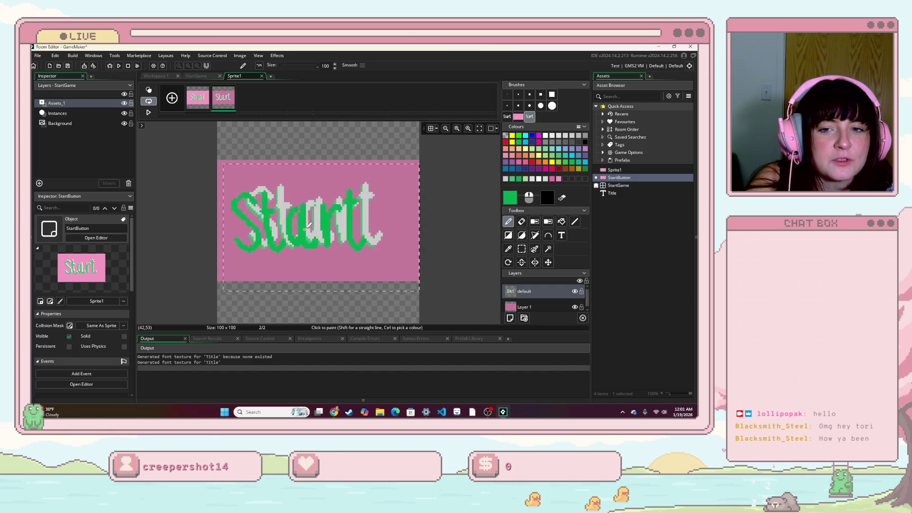
key("ctrl+z")
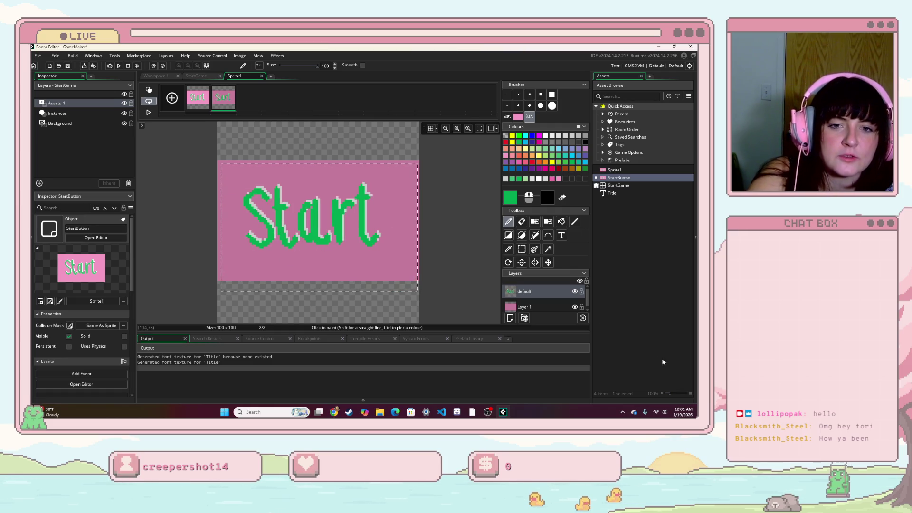
- Clear the selection, compare the lighter-pink and darker-pink frames, then open the StartGame room
left_click(521, 248)
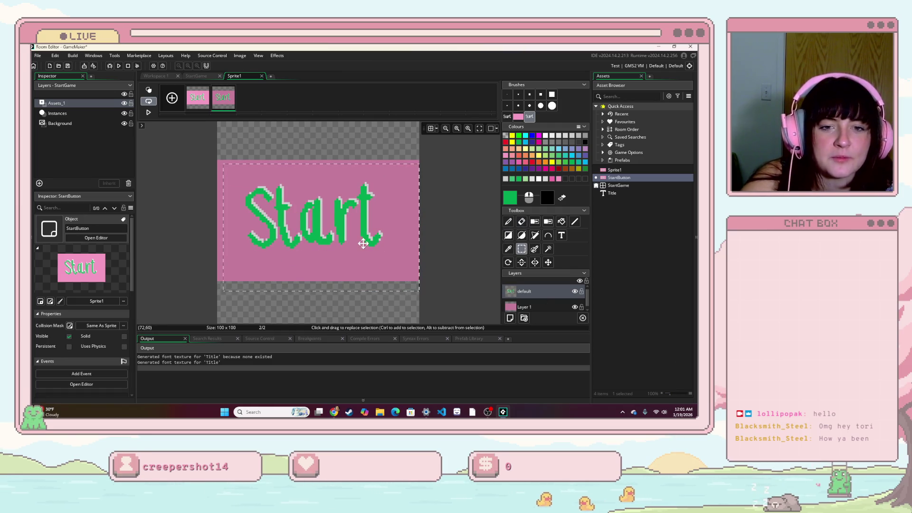
left_click(410, 174)
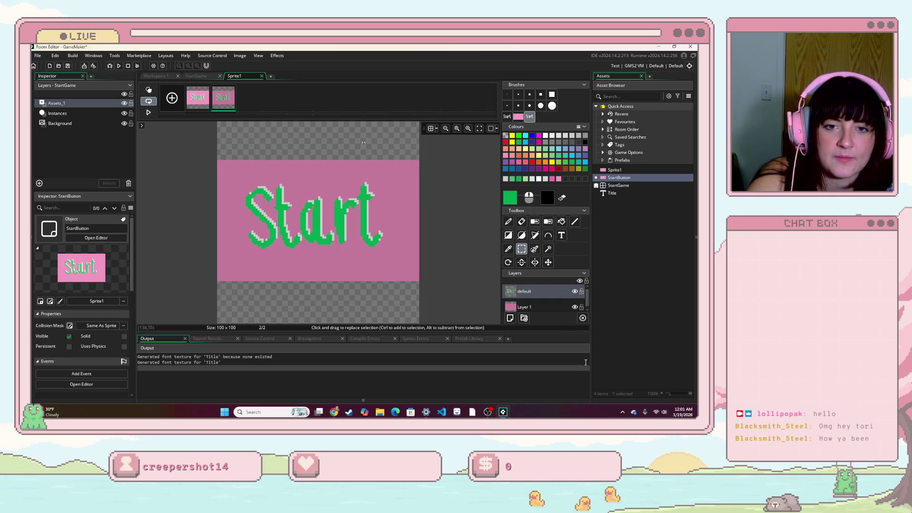
left_click(198, 97)
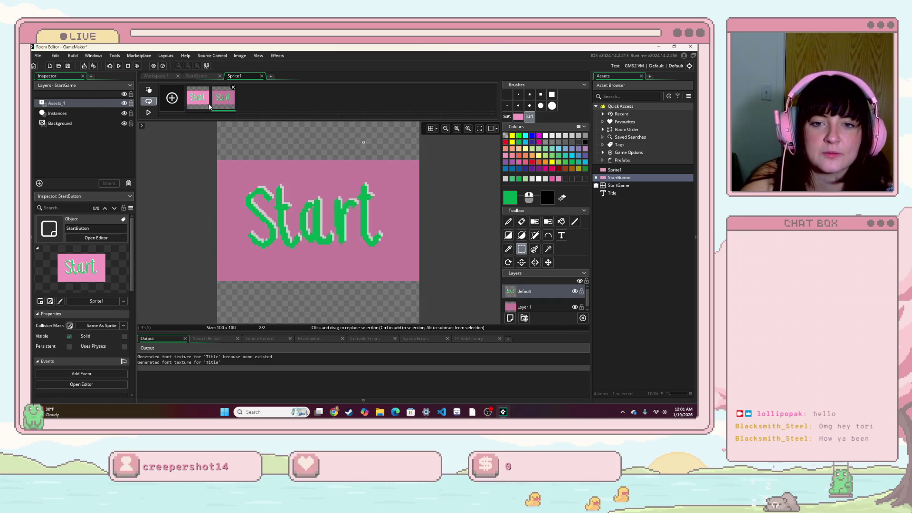
left_click(224, 108)
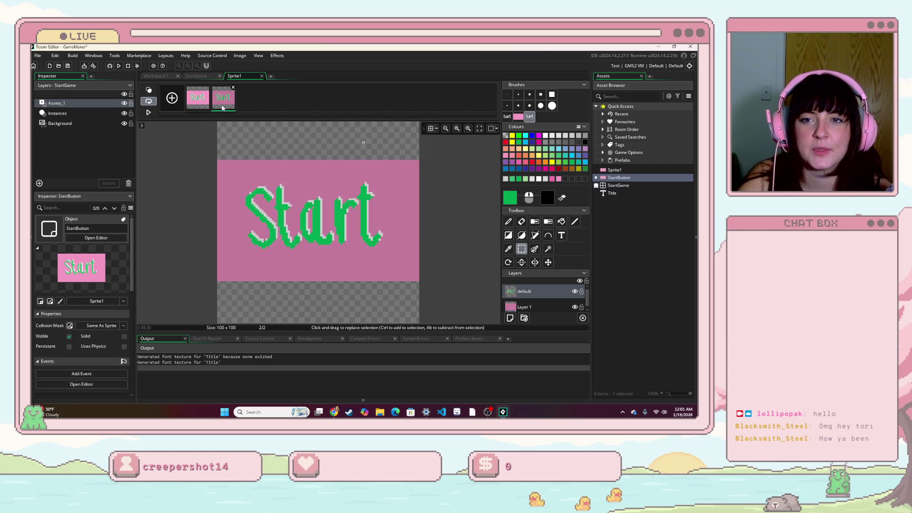
left_click(202, 75)
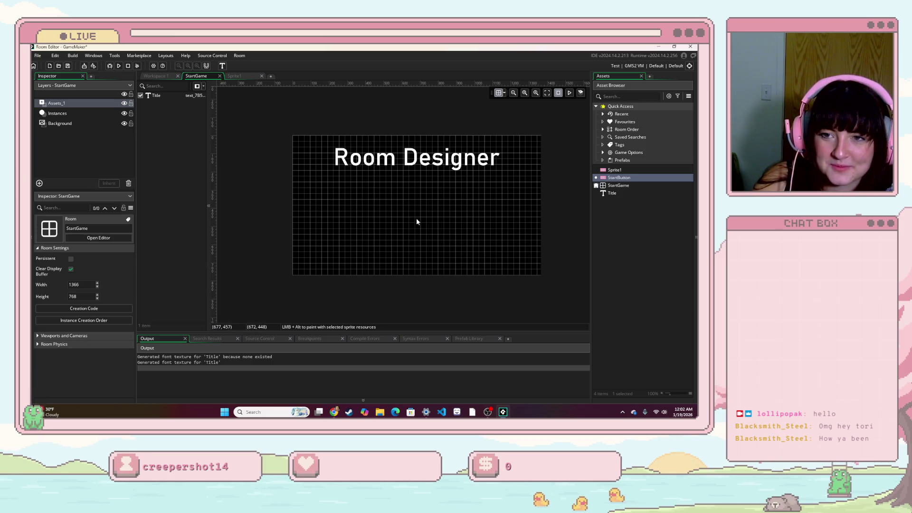
- Drop a StartButton instance into the StartGame room on a new Instance Layer
left_click(618, 178)
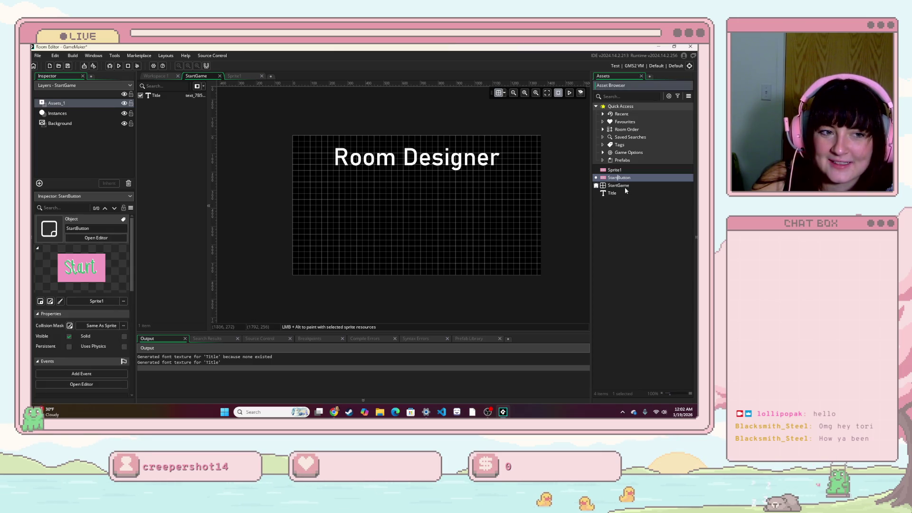
key("Down")
key("Down")
left_click_drag(640, 178, 569, 190)
left_click_drag(475, 198, 439, 200)
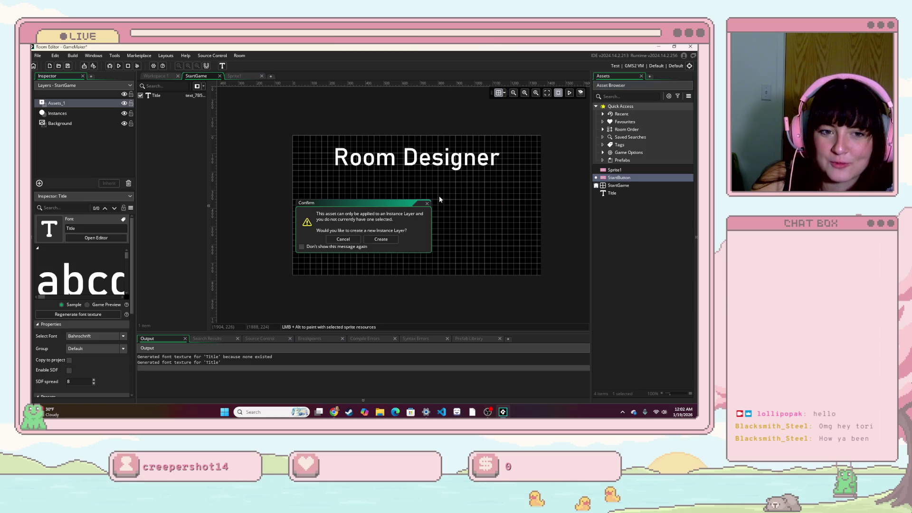
left_click(380, 238)
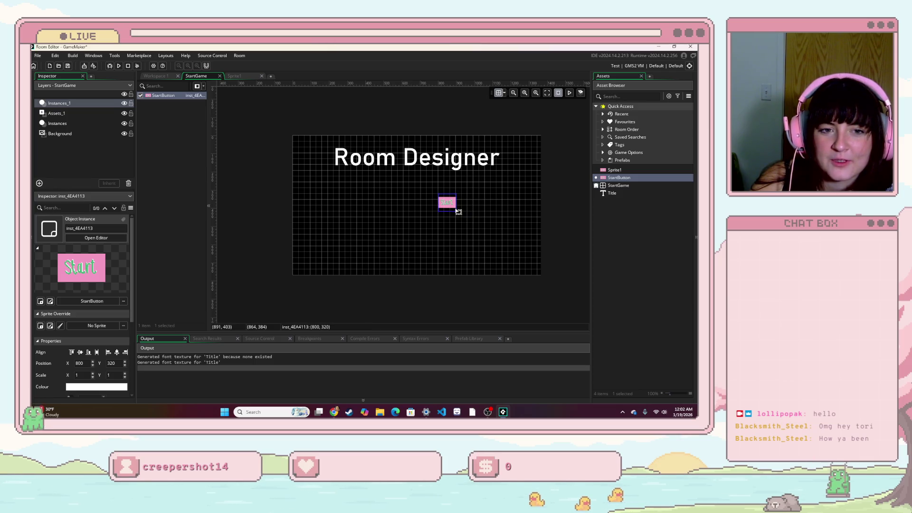
- Enlarge the Start button, centre it below the Room Designer title, and run the game
mouse_move(457, 212)
left_mouse_down()
mouse_move(529, 255)
mouse_move(477, 212)
mouse_move(479, 226)
mouse_move(477, 213)
left_mouse_up()
left_click(515, 219)
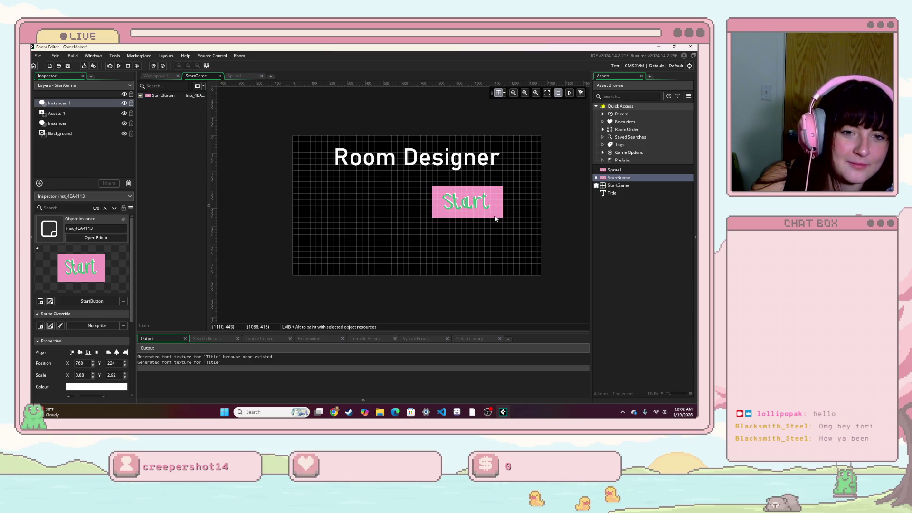
mouse_move(490, 208)
left_mouse_down()
mouse_move(435, 215)
mouse_move(479, 213)
left_mouse_up()
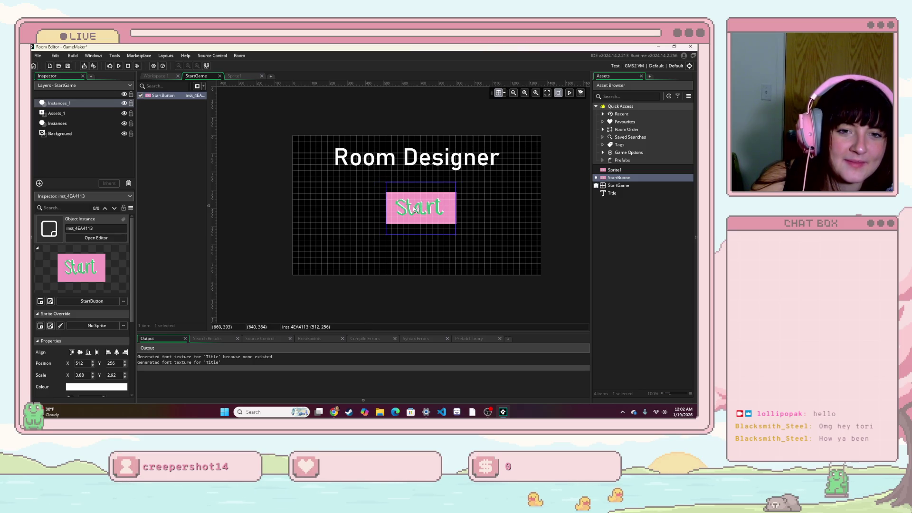
left_click(419, 143)
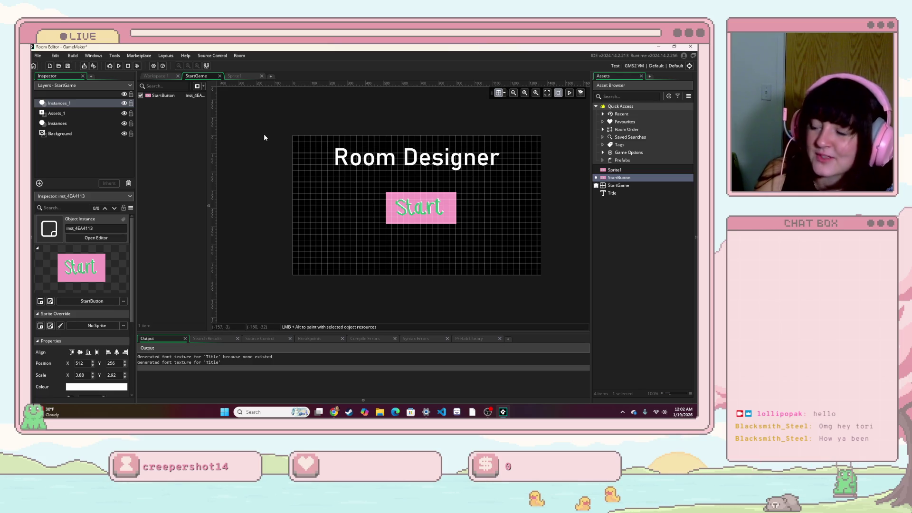
left_click(119, 66)
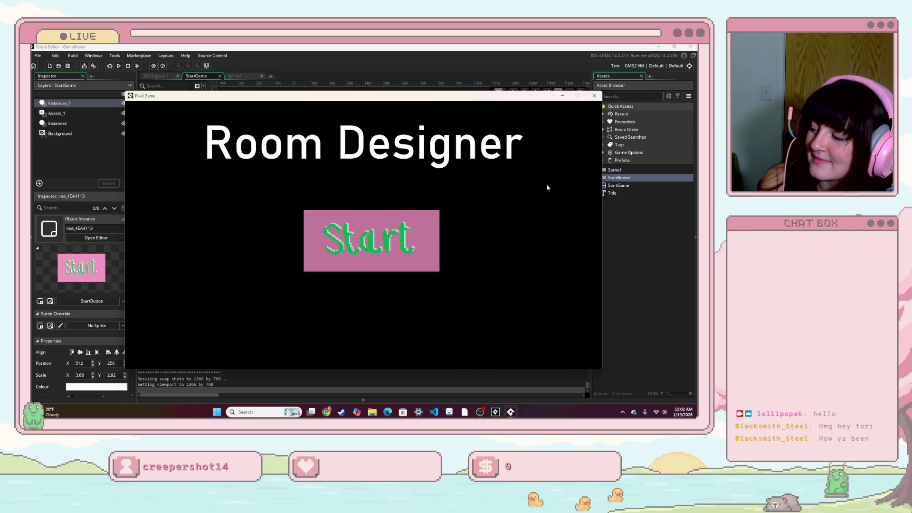
left_click(593, 95)
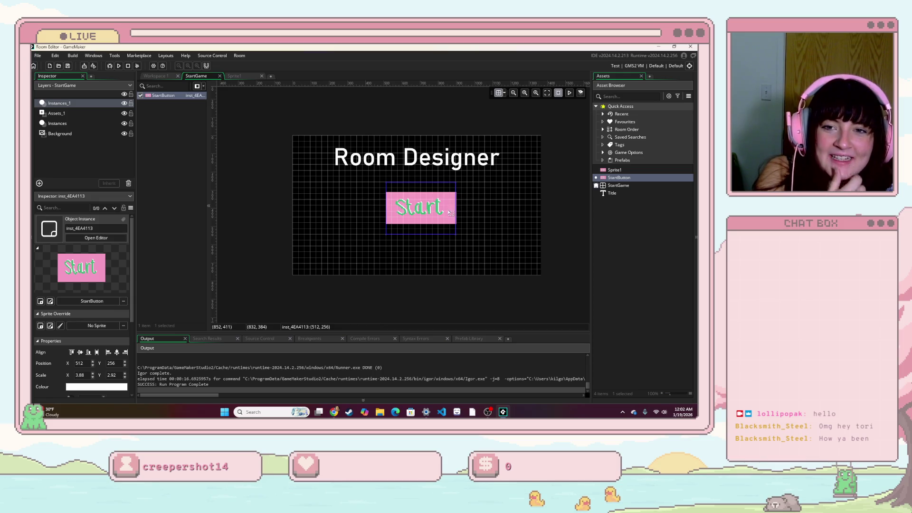
double_click(447, 212)
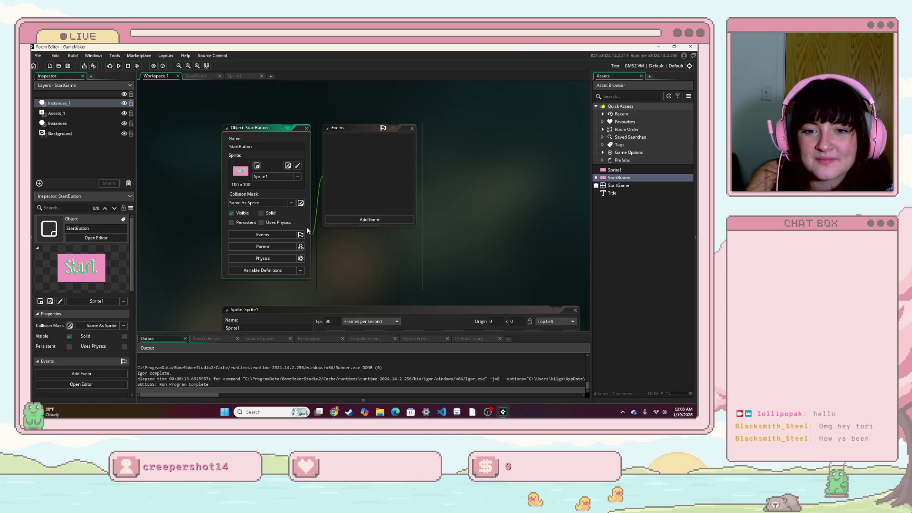
- Add a Mouse > Mouse Enter event to StartButton with GML Visual scripting
scroll(306, 227, "down", 3)
scroll(306, 227, "down", 2)
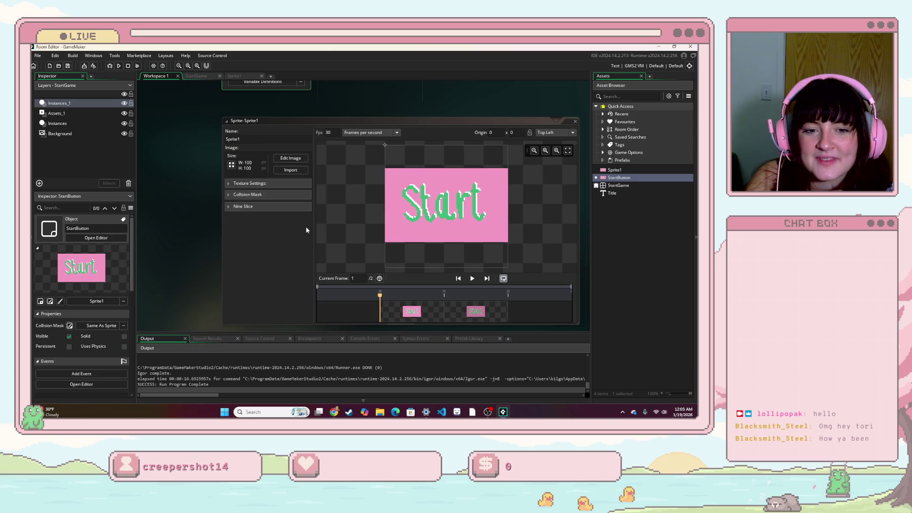
scroll(306, 230, "up", 3)
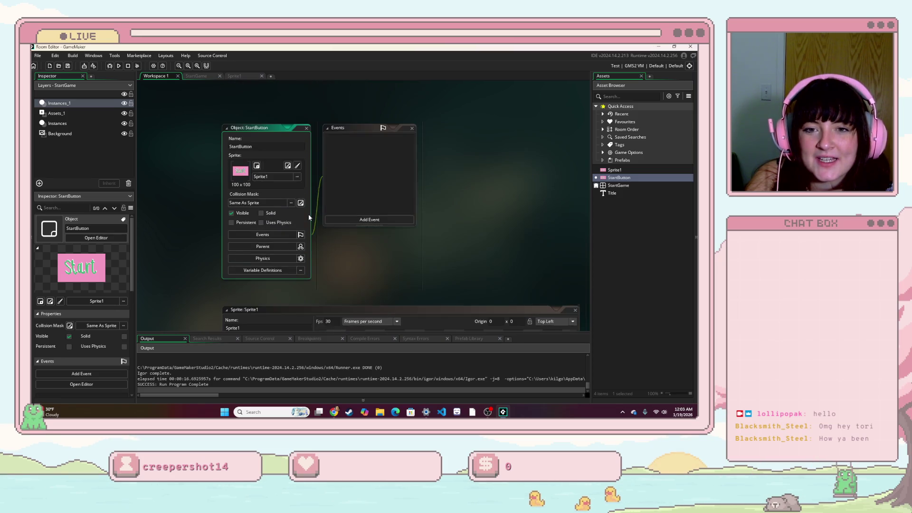
left_click(296, 235)
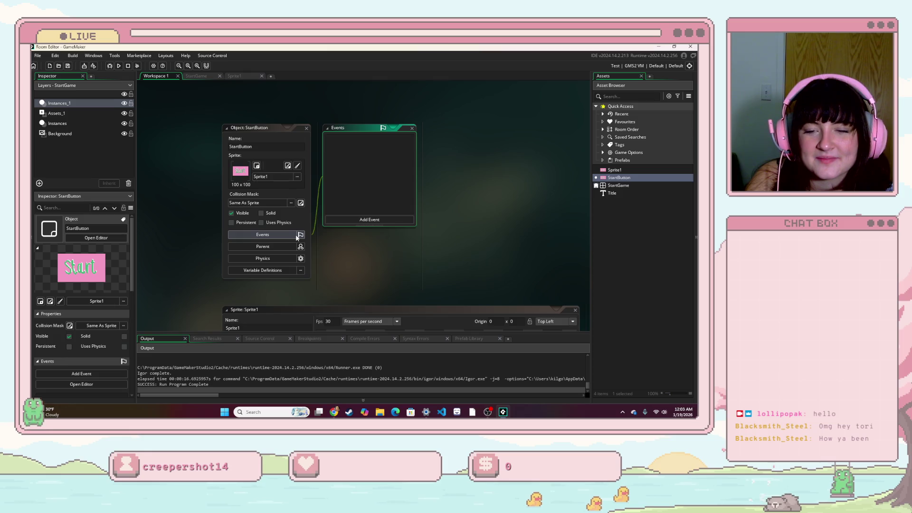
left_click(375, 220)
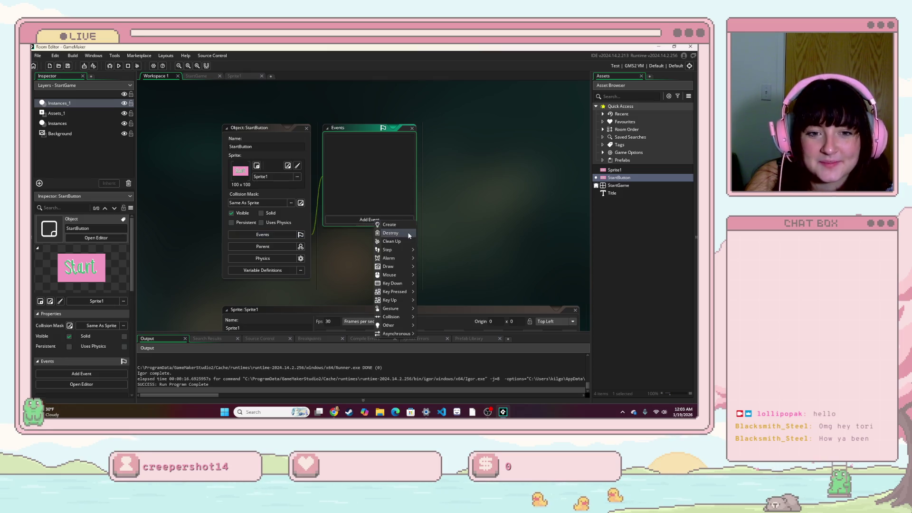
mouse_move(397, 274)
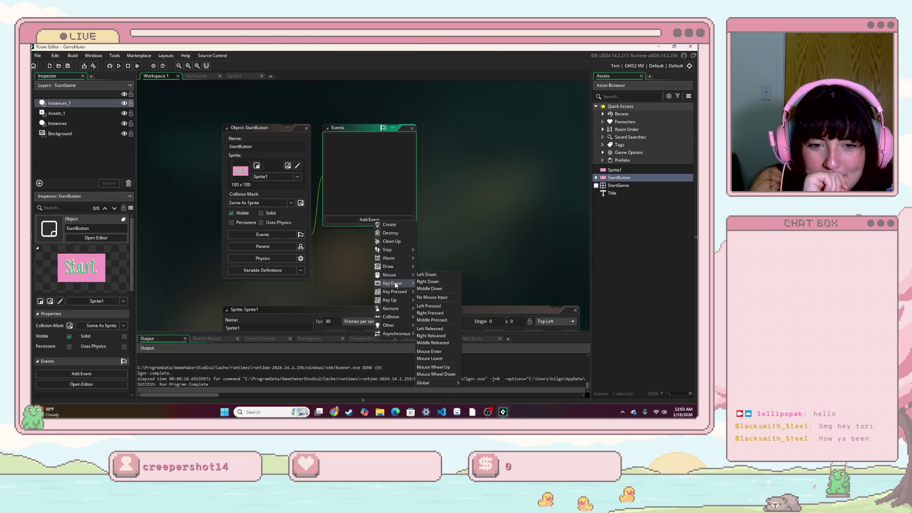
mouse_move(394, 311)
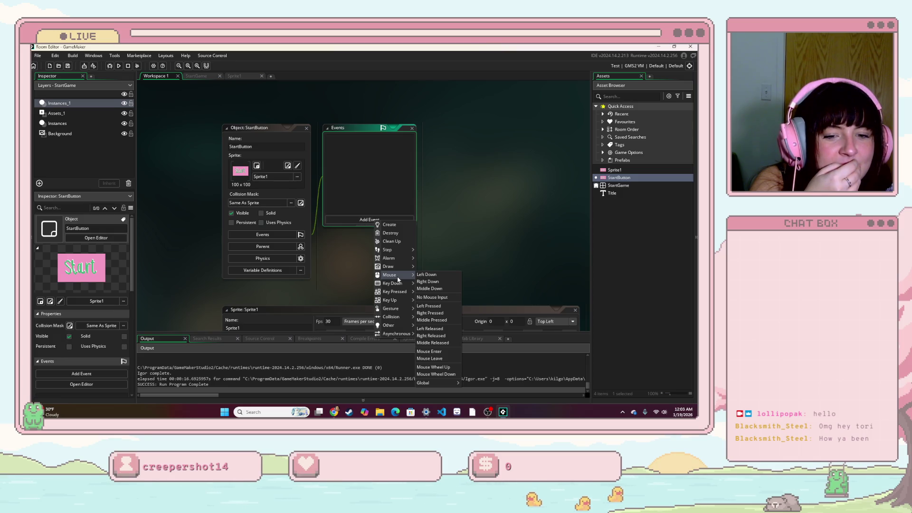
left_click(443, 352)
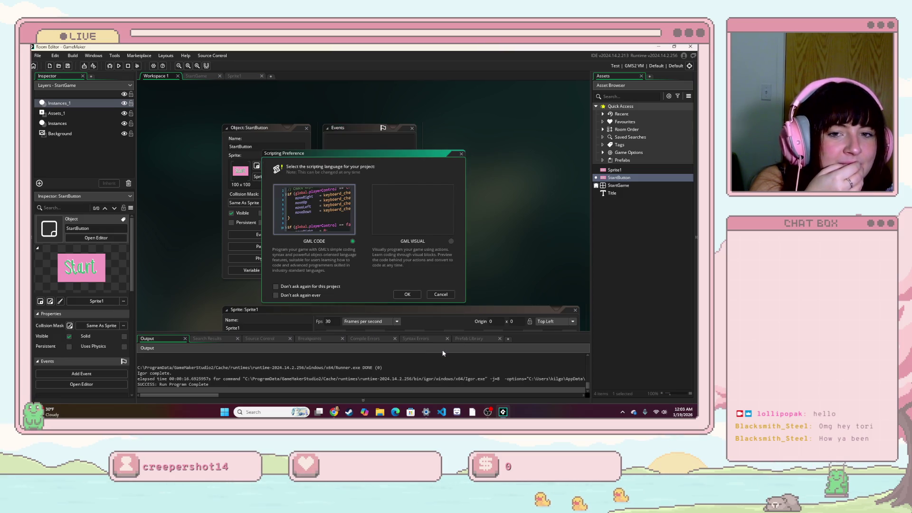
left_click(425, 232)
left_click(419, 293)
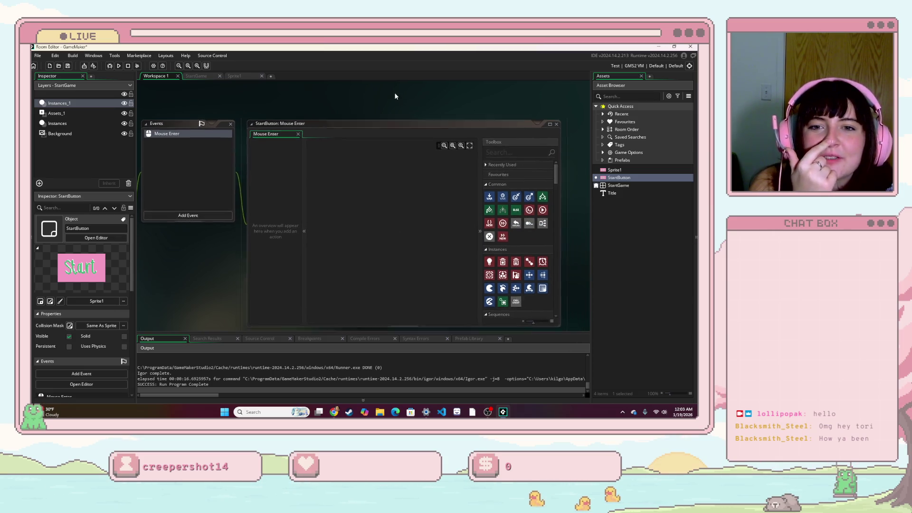
- Search the action toolbox for 'fra' and then 'anim', clearing each search
left_click(488, 141)
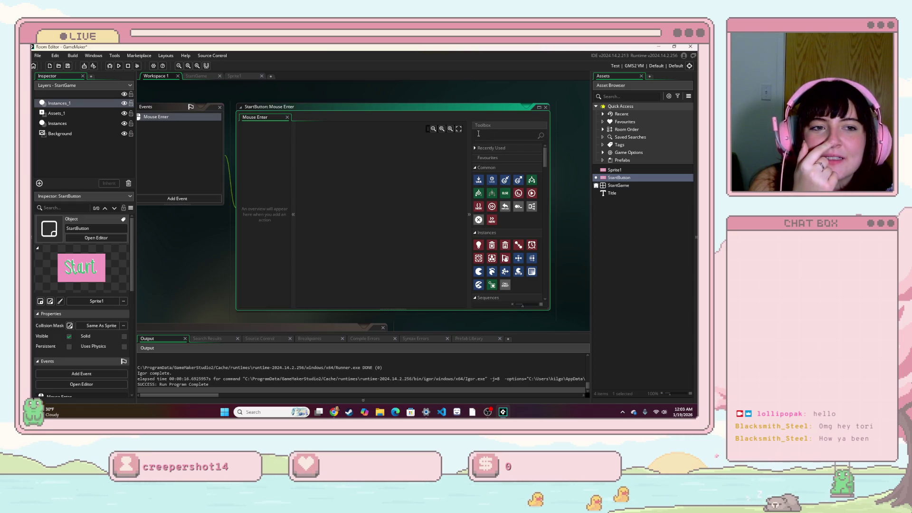
type("fra")
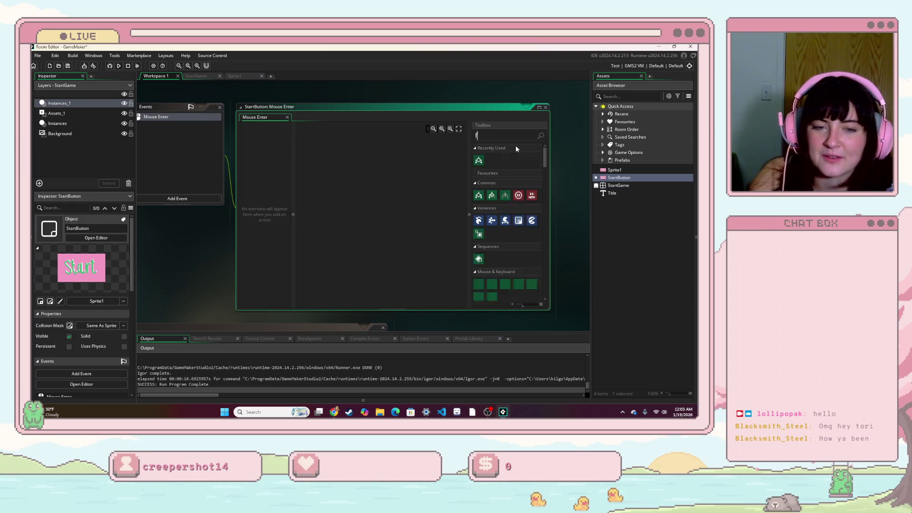
key("BackSpace")
key("BackSpace")
key("BackSpace")
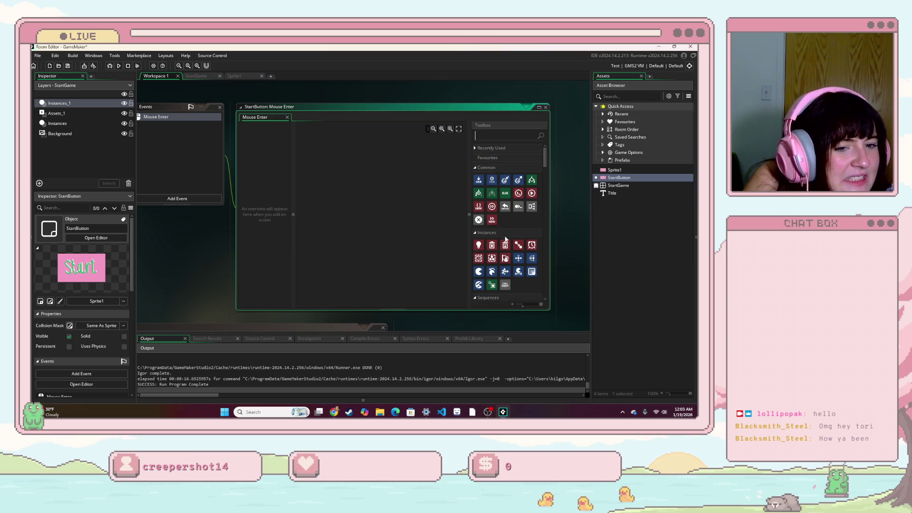
scroll(506, 242, "down", 1)
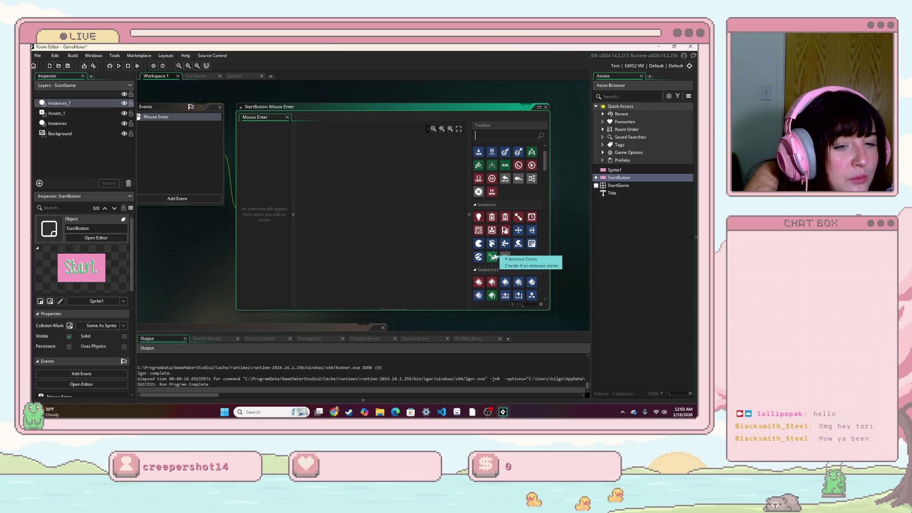
type("anim")
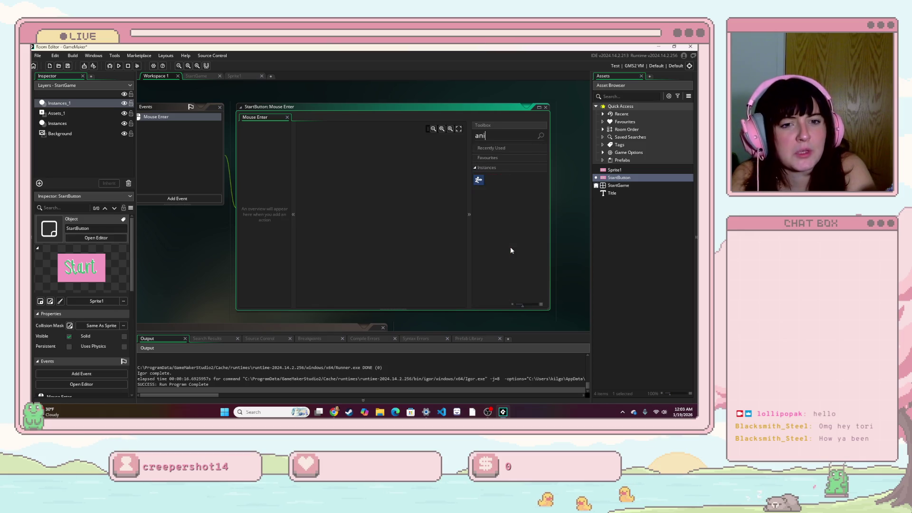
key("BackSpace")
key("BackSpace")
key("BackSpace")
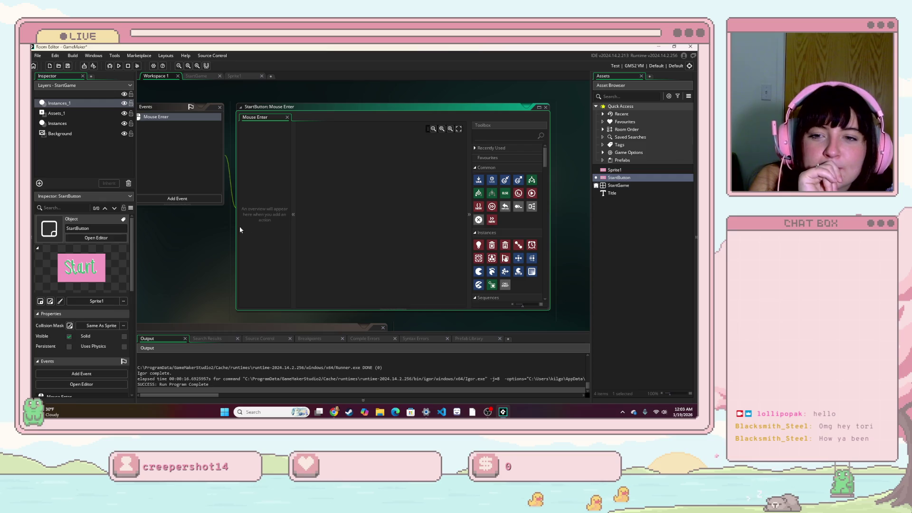
- Add an Other > Room Start event to StartButton, choosing visual scripting
left_click(192, 200)
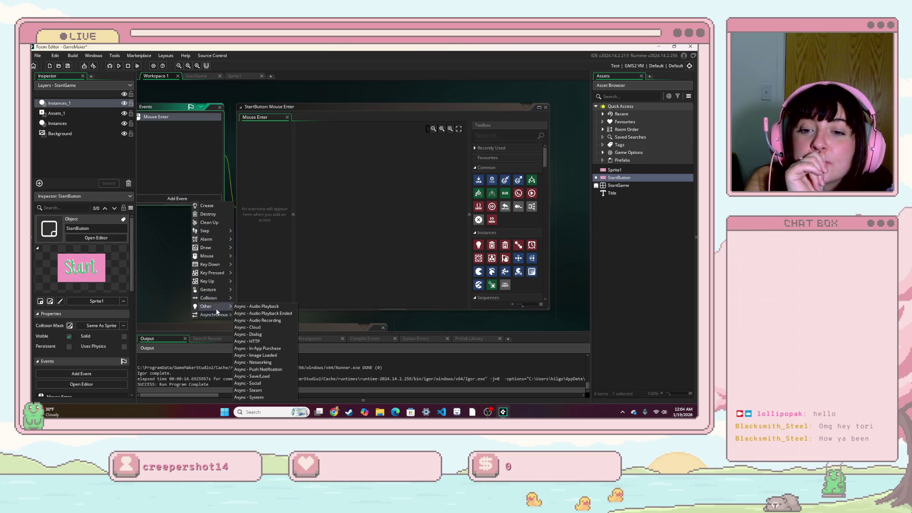
mouse_move(217, 312)
left_click(273, 315)
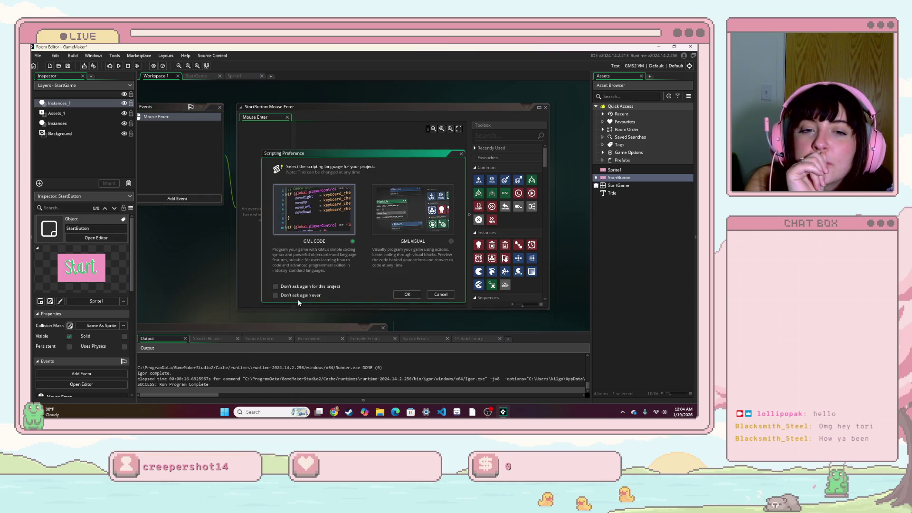
left_click(441, 294)
left_click(165, 198)
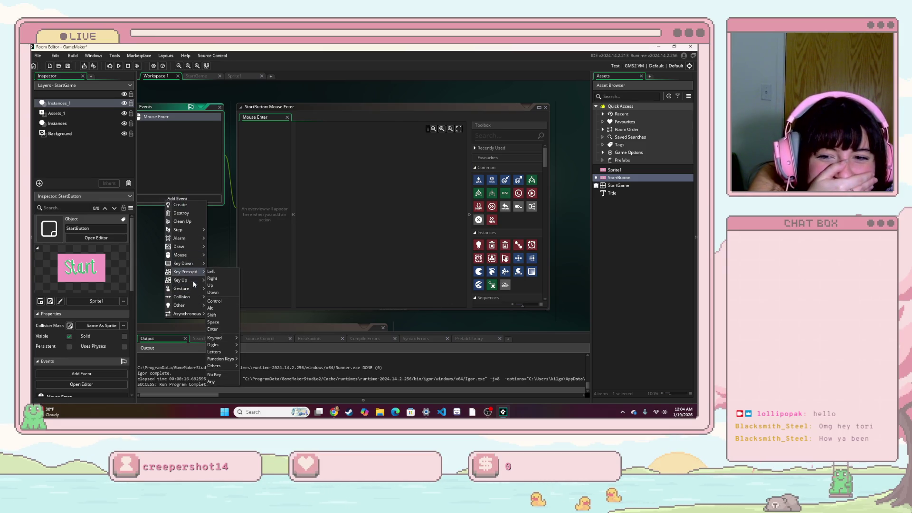
mouse_move(190, 297)
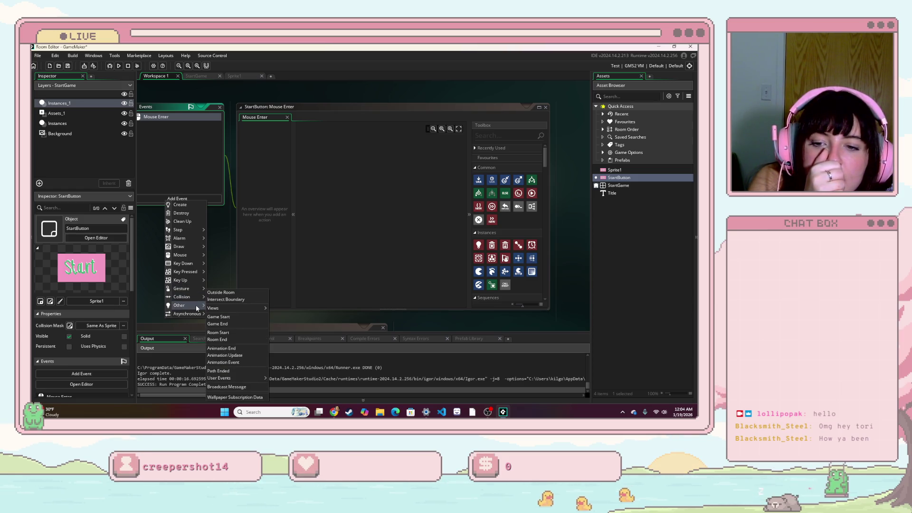
left_click(242, 332)
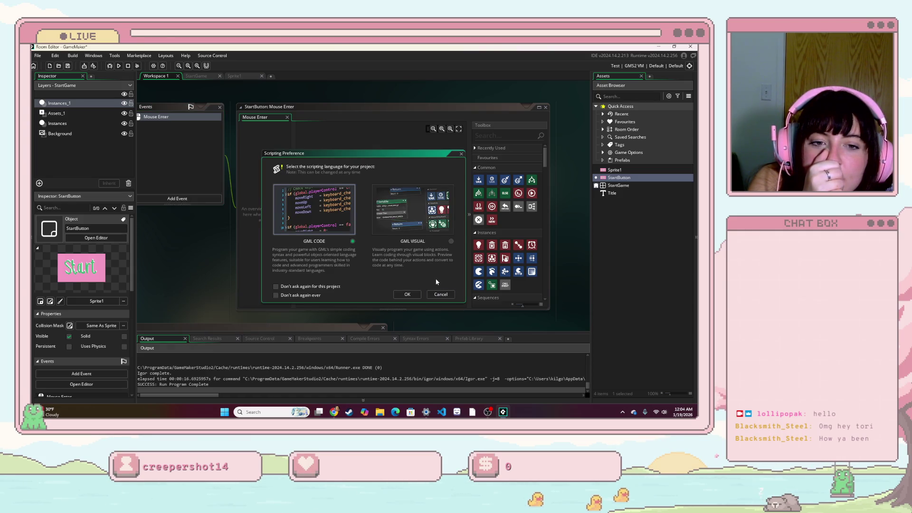
left_click(413, 209)
- Give Room Start a Set Animation Speed action with speed 0
left_click(407, 294)
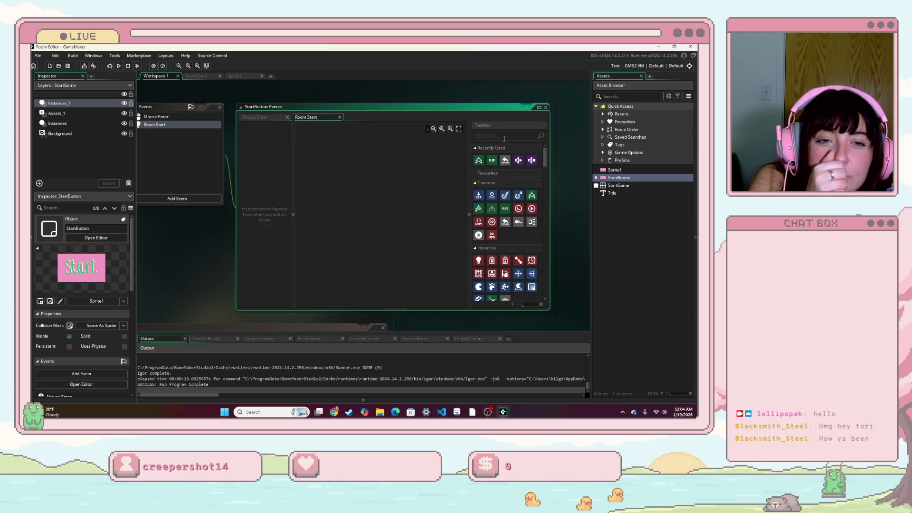
type("anima")
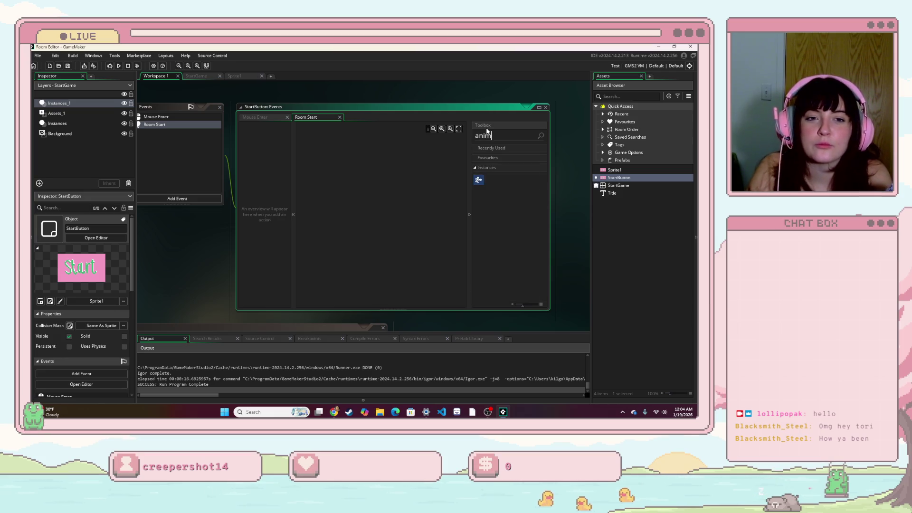
mouse_move(478, 179)
left_mouse_down()
mouse_move(383, 176)
mouse_move(339, 187)
left_mouse_up()
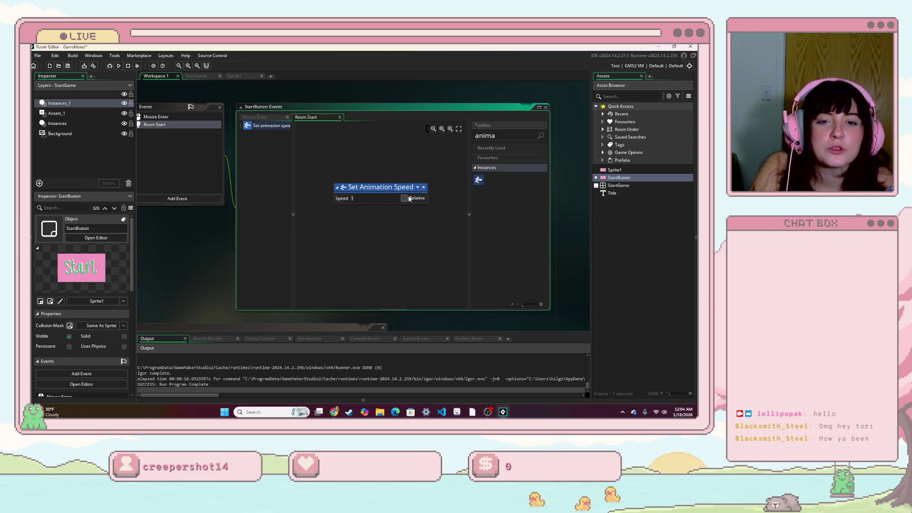
type("0")
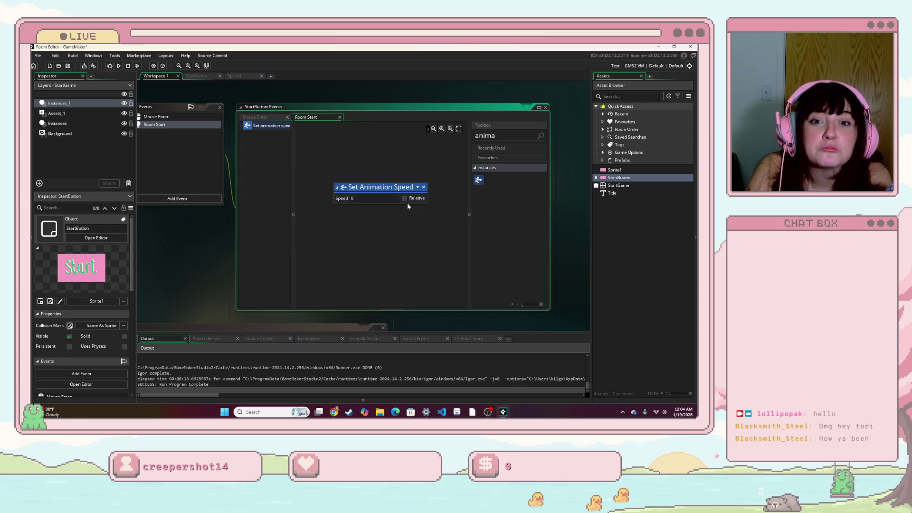
left_click(375, 193)
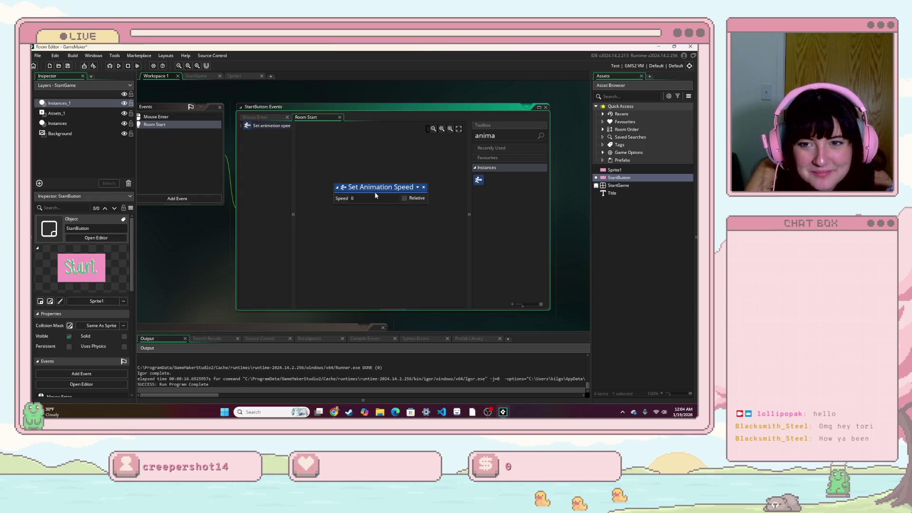
- Paste the Set Animation Speed action into Mouse Enter and set its speed to 1
left_click(189, 116)
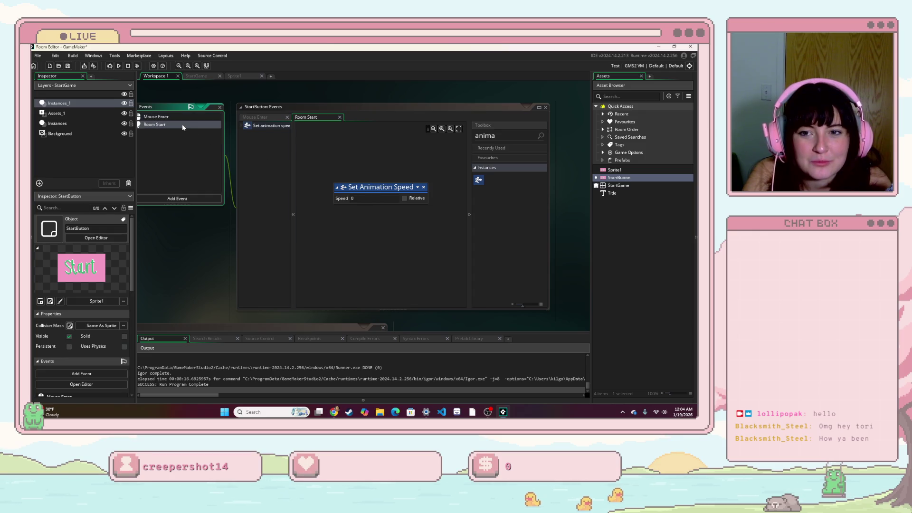
left_click(390, 189)
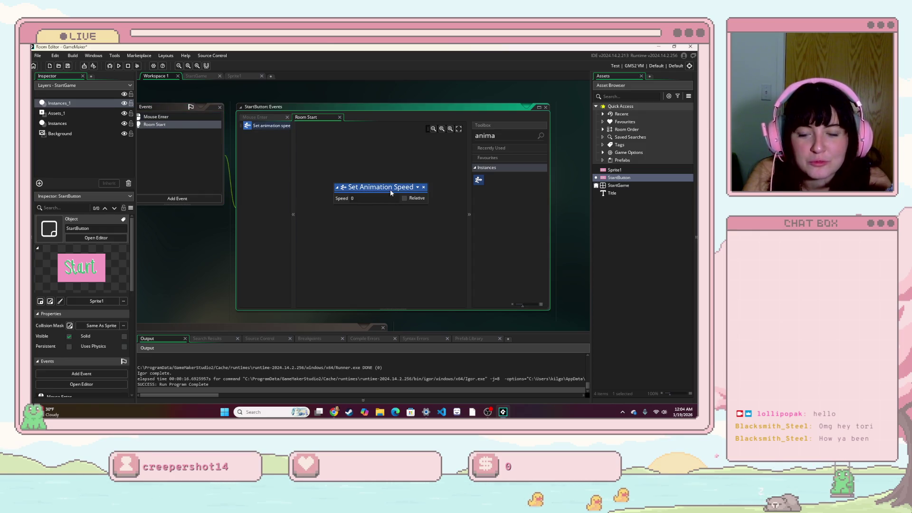
left_click(179, 115)
left_click(251, 117)
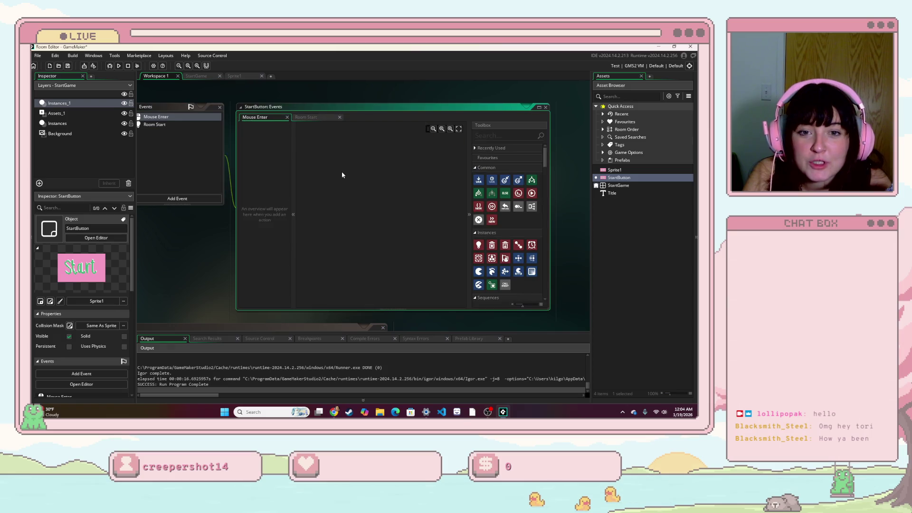
key("ctrl+v")
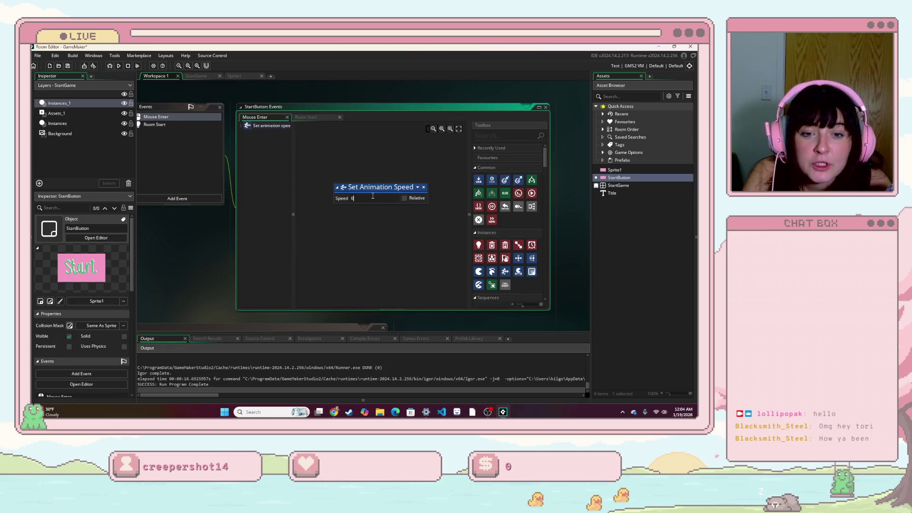
left_click(371, 199)
type("1")
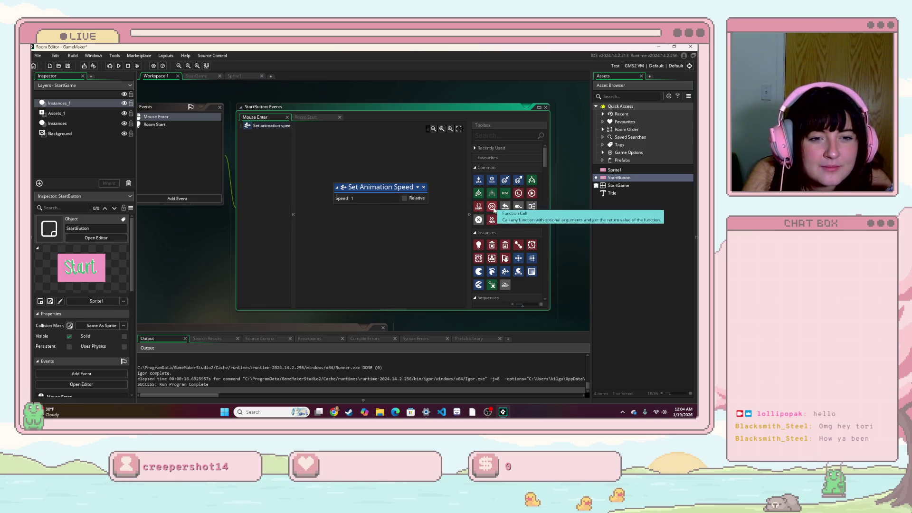
- Add a second Set Animation Speed action with speed 0 to Mouse Enter, then run the game
left_click(389, 190)
key("ctrl+c")
key("ctrl+v")
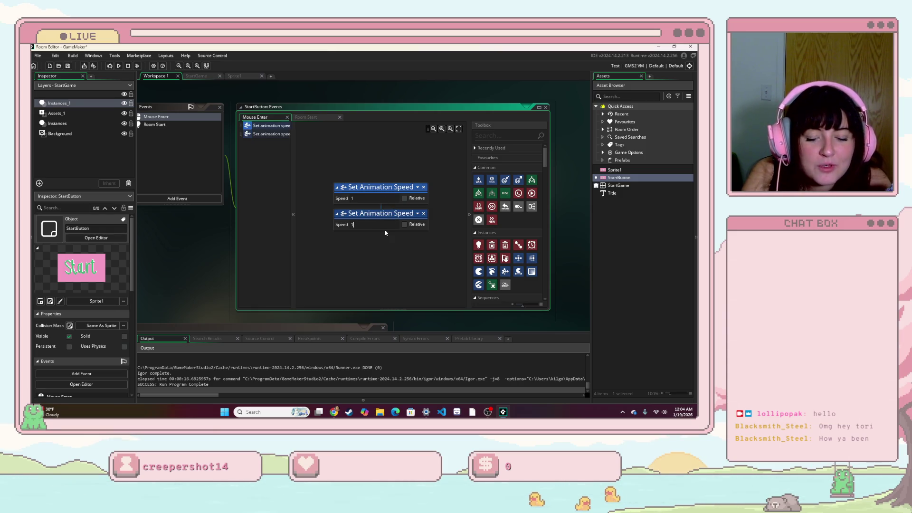
key("BackSpace")
type("0")
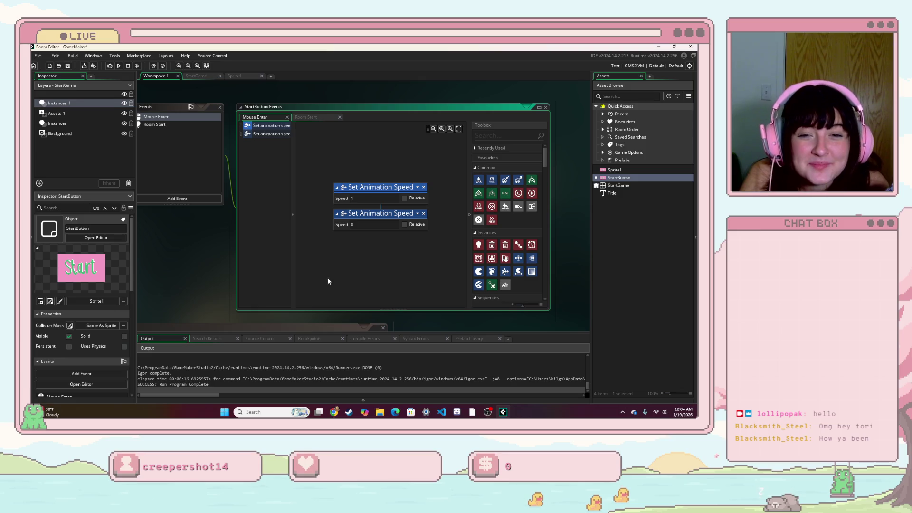
left_click(118, 65)
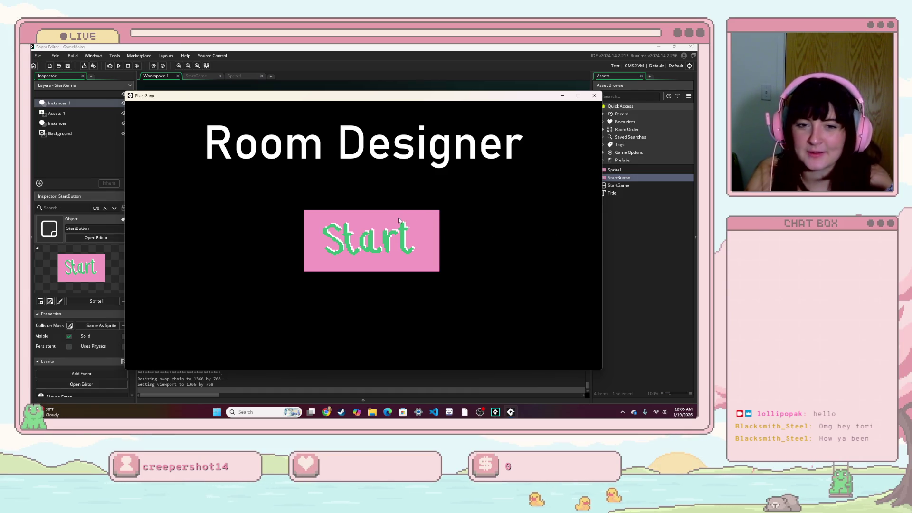
- Close the test game and delete Mouse Enter's first Set Animation Speed action (speed 1)
left_click(594, 96)
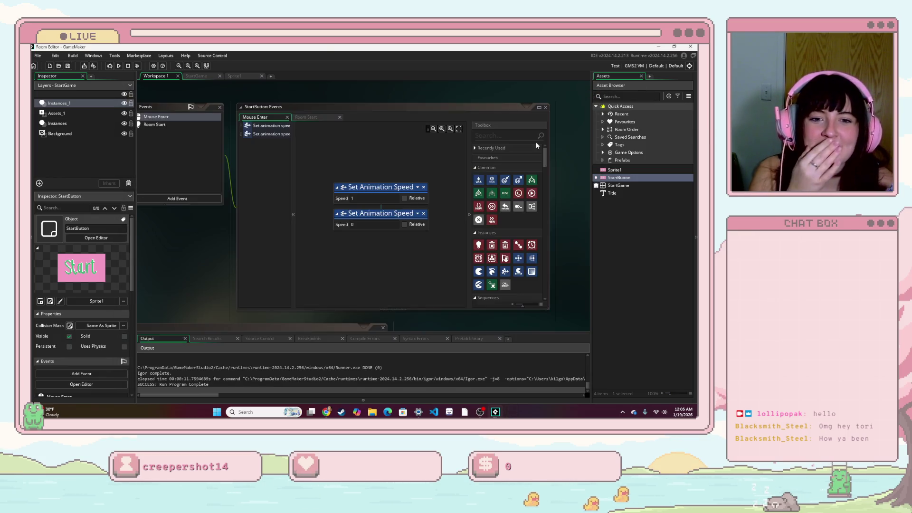
left_click(423, 187)
key("Return")
- Delete the remaining Set Animation Speed action from Mouse Enter
left_click(424, 189)
key("Return")
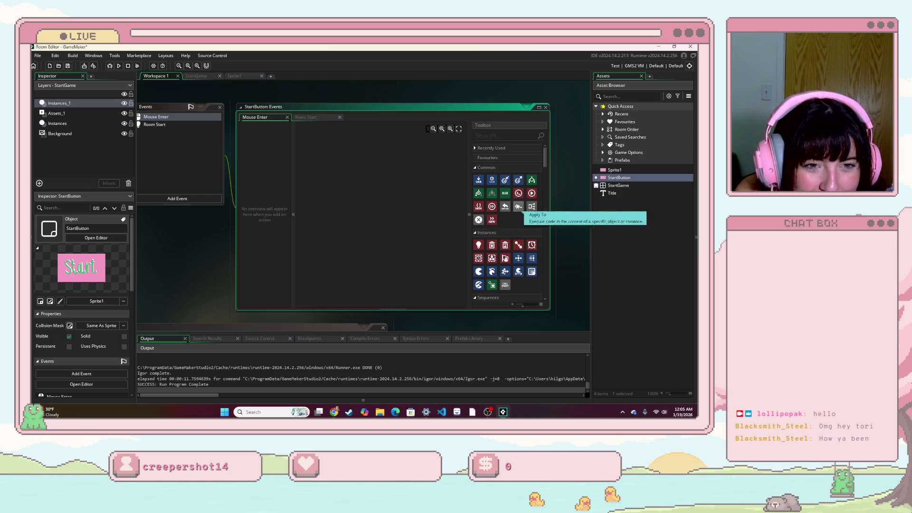
scroll(483, 182, "down", 2)
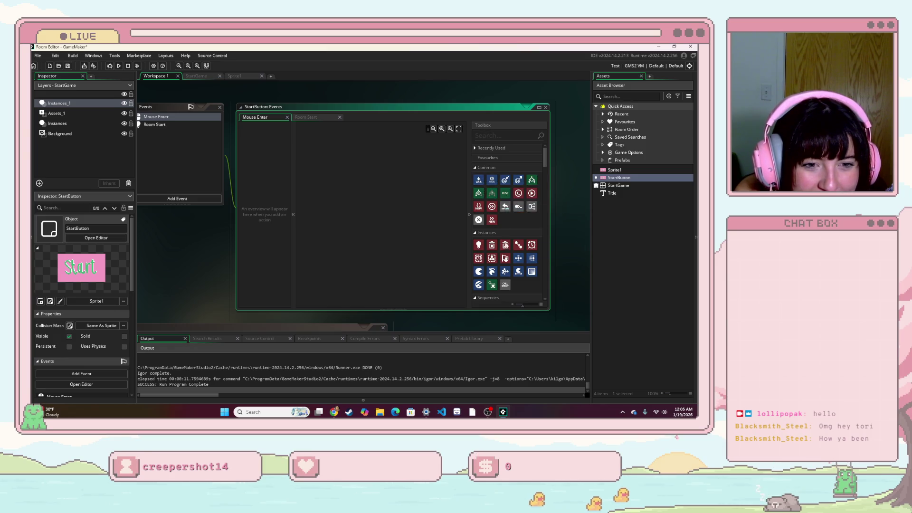
scroll(481, 244, "down", 1)
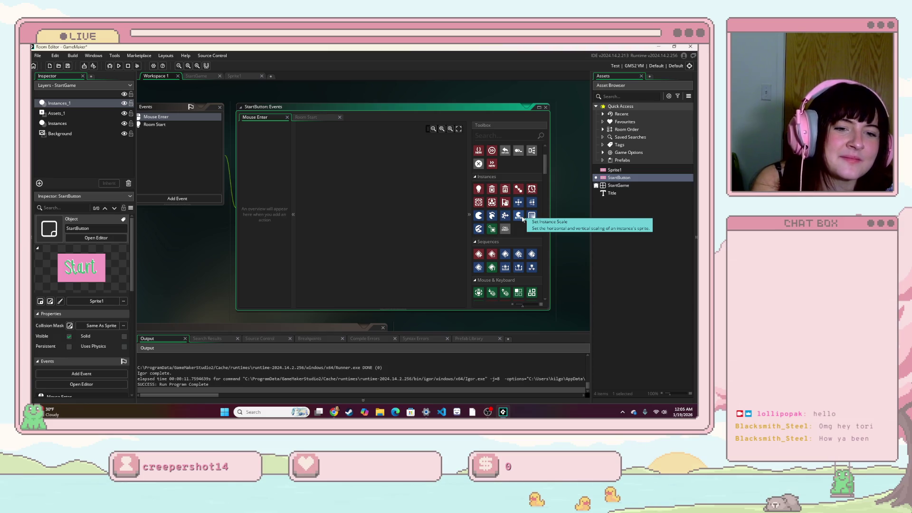
- Add a Set Instance Colour action to Mouse Enter with a grey tint
mouse_move(478, 229)
left_mouse_down()
mouse_move(356, 209)
mouse_move(352, 190)
left_mouse_up()
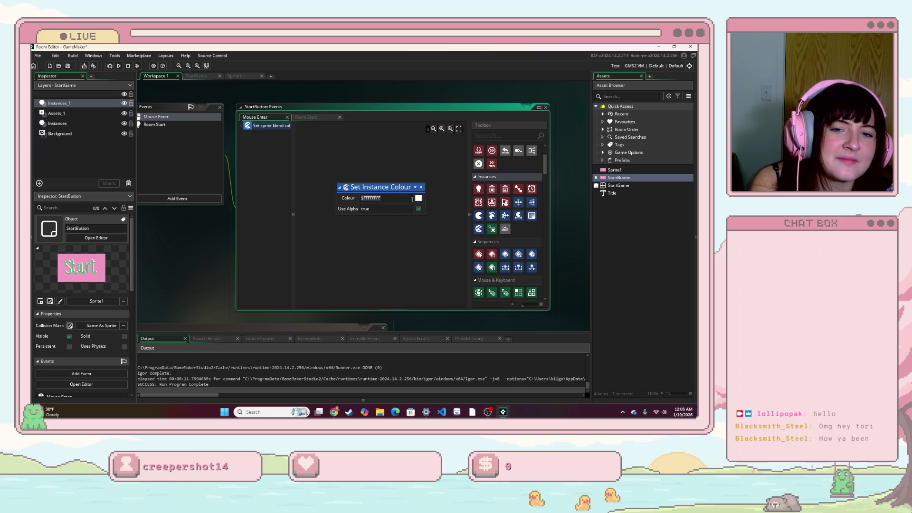
left_click(418, 199)
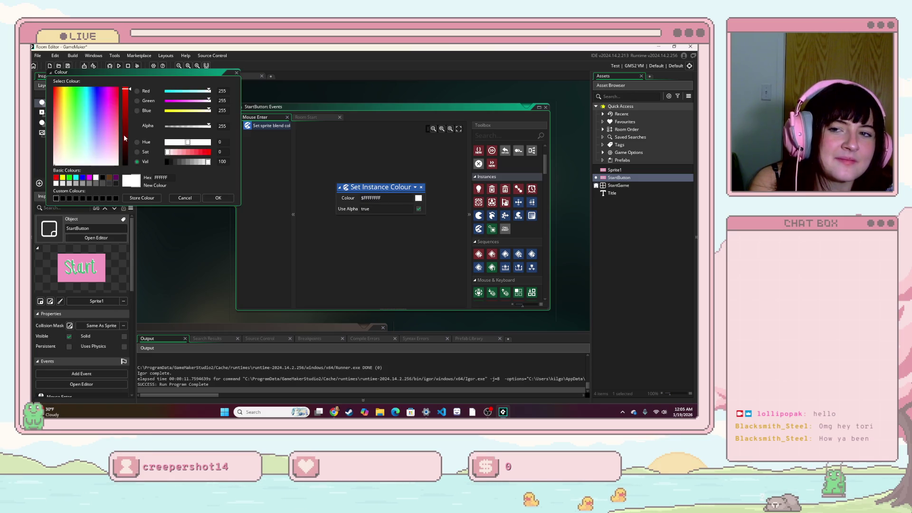
left_click(99, 165)
mouse_move(99, 165)
left_mouse_down()
mouse_move(93, 148)
mouse_move(108, 148)
mouse_move(81, 161)
left_mouse_up()
left_click(93, 183)
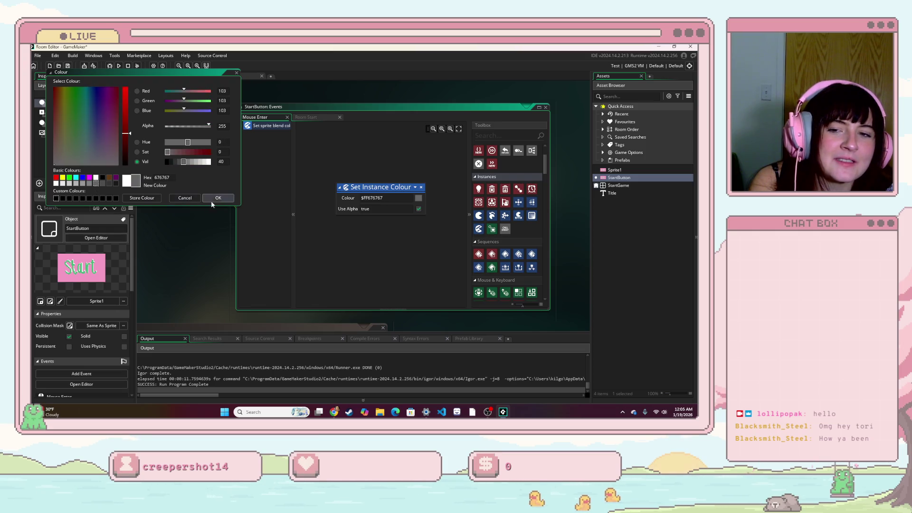
left_click(217, 197)
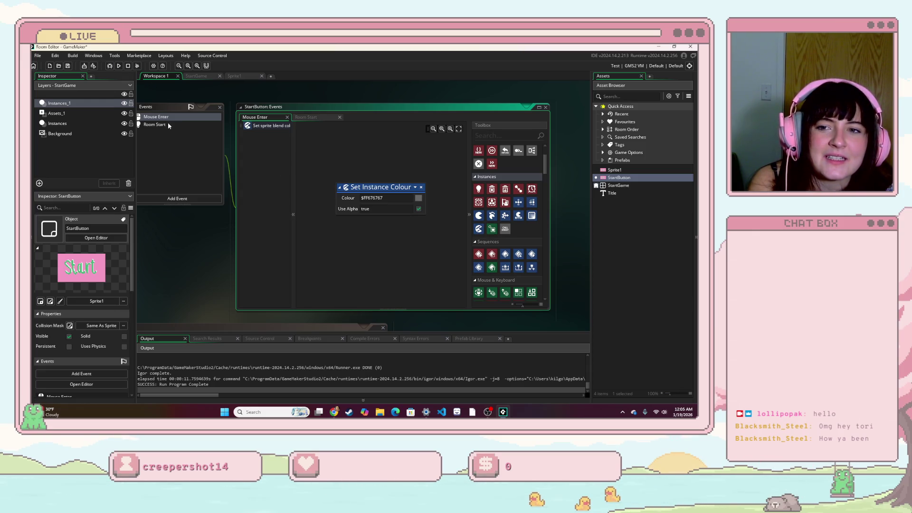
- Add a Mouse Leave event to StartButton with GML Visual scripting
left_click(180, 199)
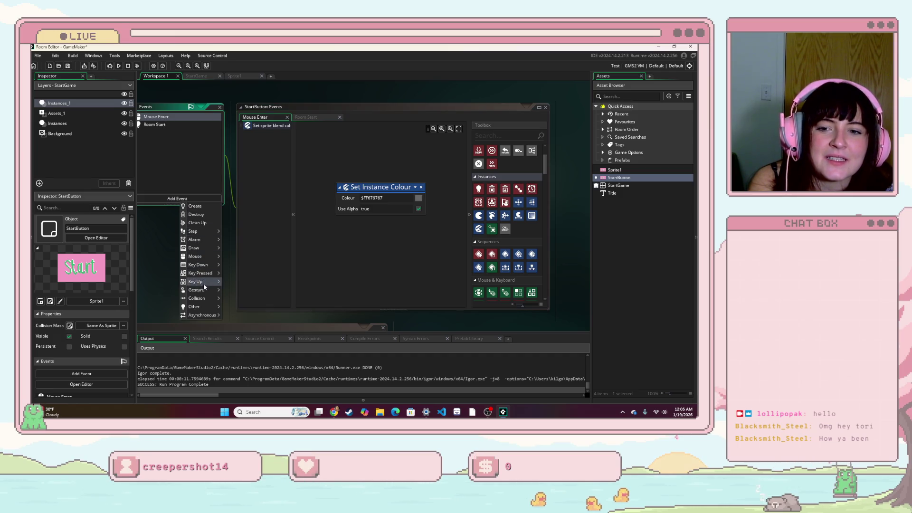
mouse_move(213, 256)
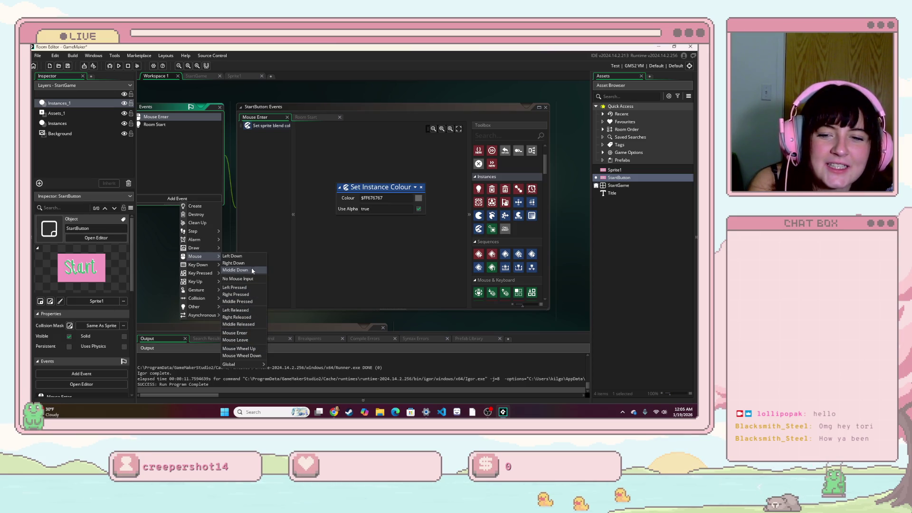
left_click(249, 340)
left_click(450, 242)
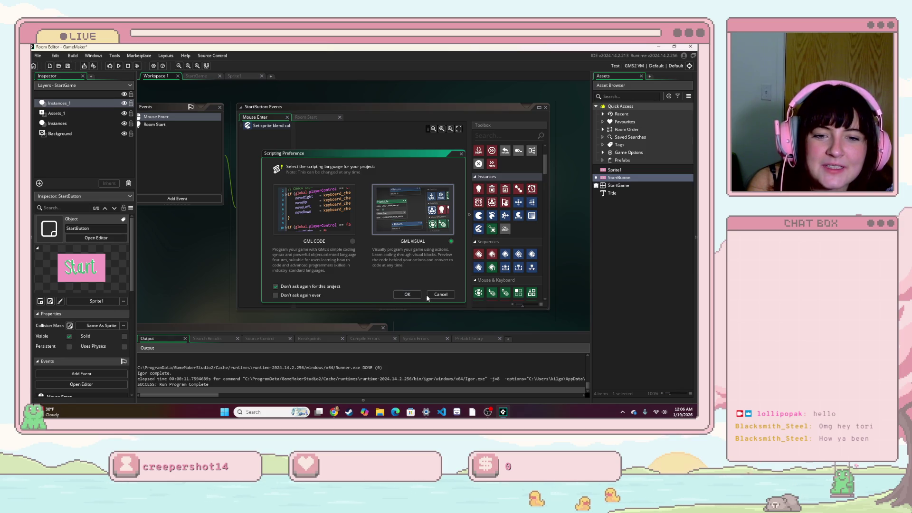
left_click(407, 295)
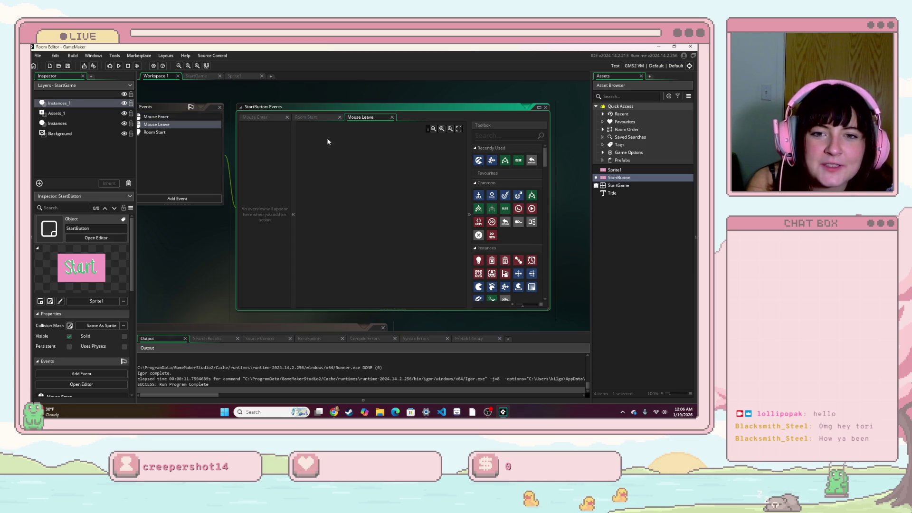
- Paste a Set Instance Colour action into Mouse Leave, set it to white, and run the game
left_click(260, 119)
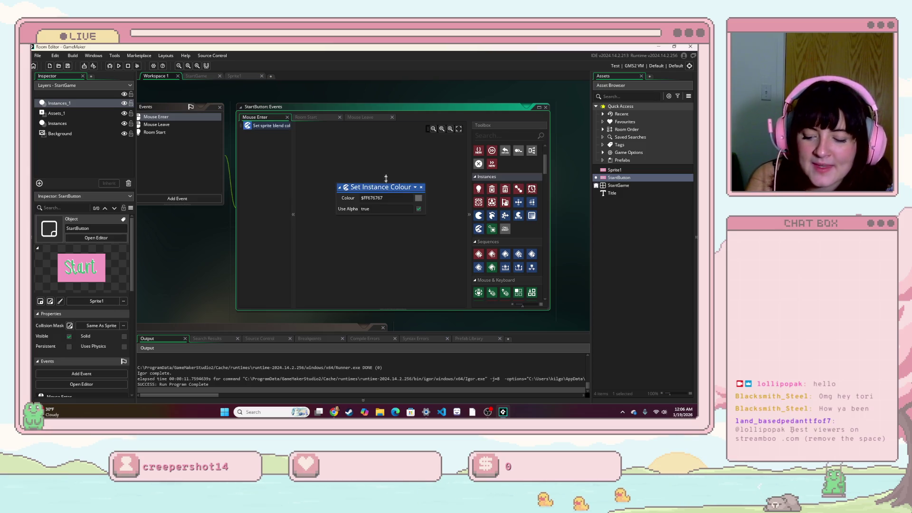
left_click(370, 117)
key("ctrl+v")
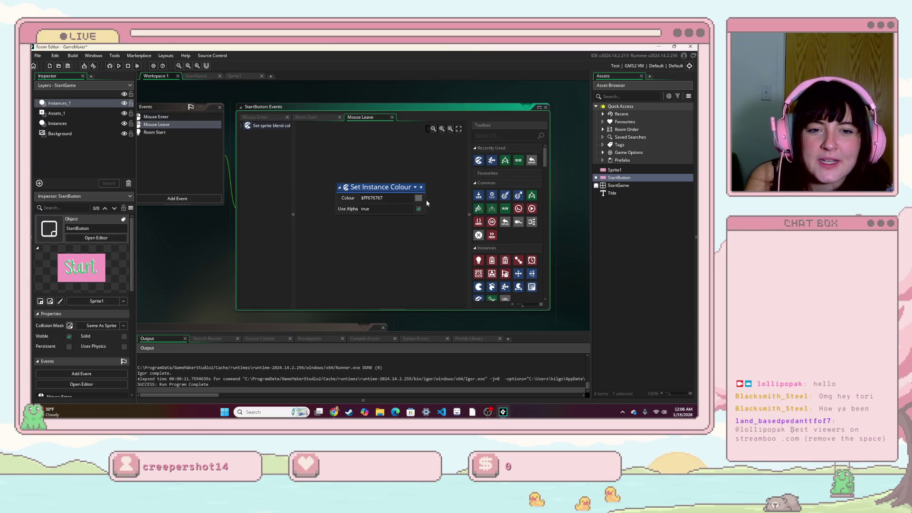
left_click(418, 199)
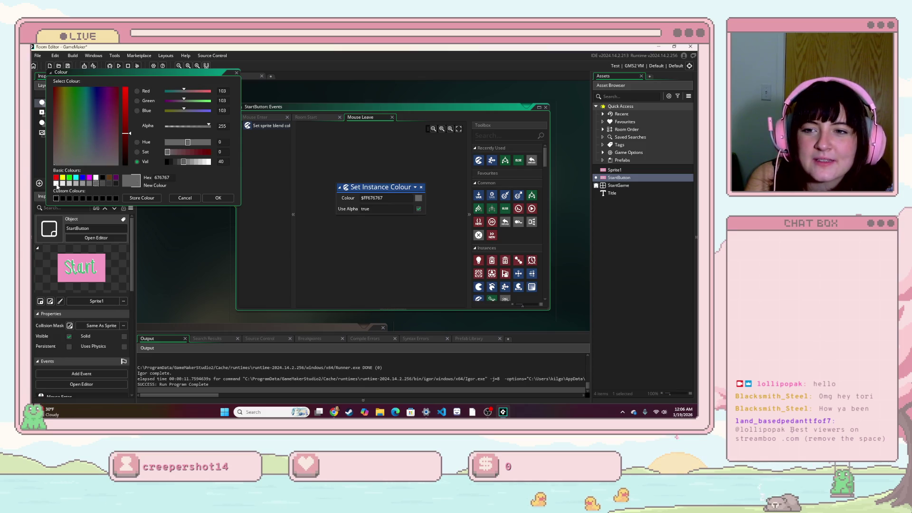
left_click(96, 177)
left_click(218, 198)
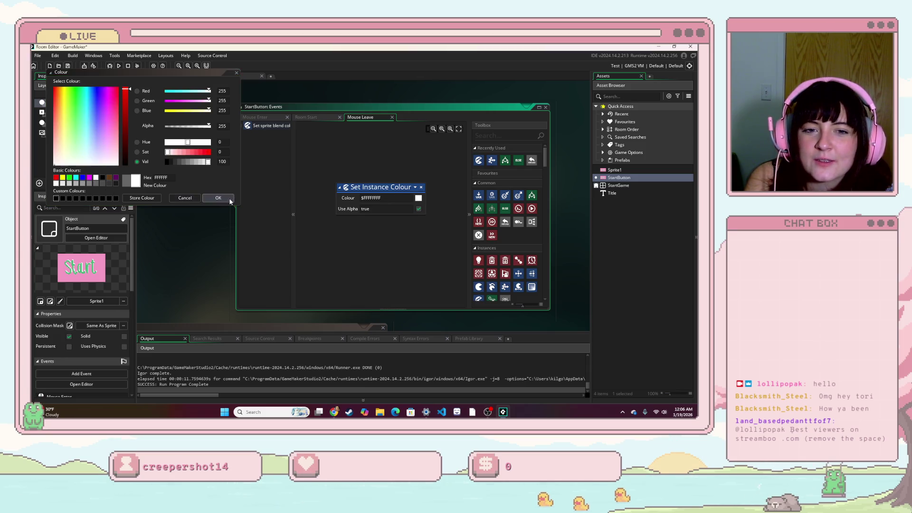
left_click(116, 68)
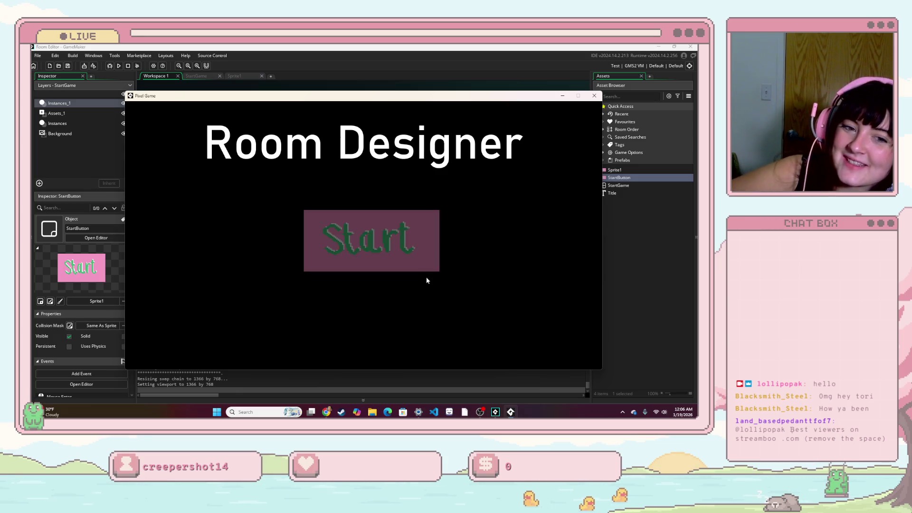
- Close the test run, delete Sprite1's second frame, and return to Workspace 1
left_click(594, 95)
left_click(233, 77)
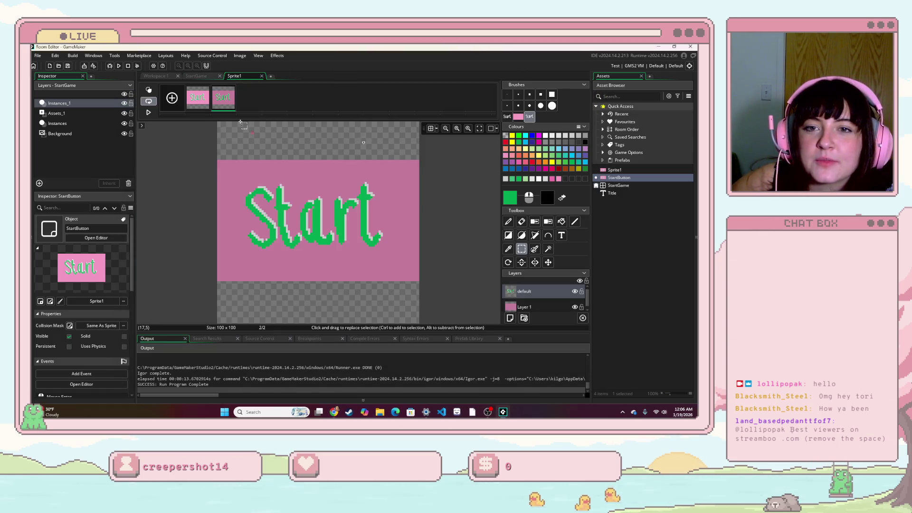
key("Delete")
left_click(381, 214)
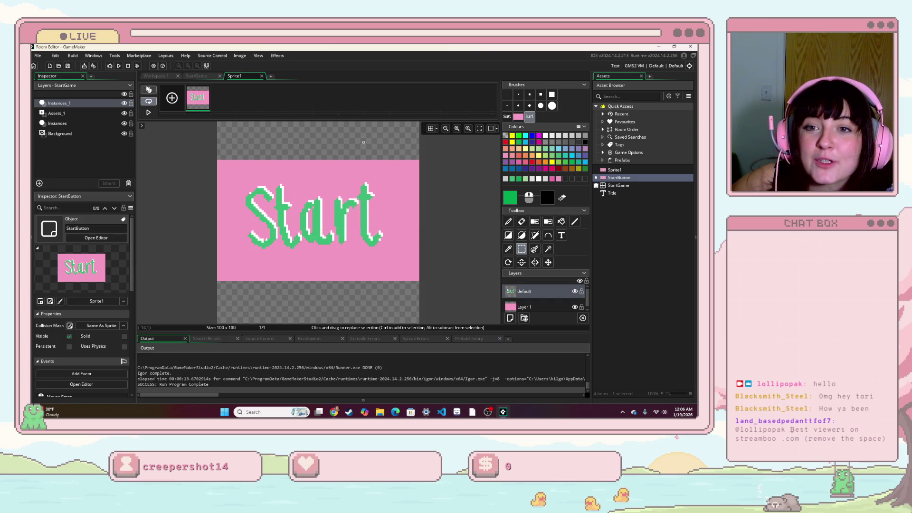
left_click(159, 76)
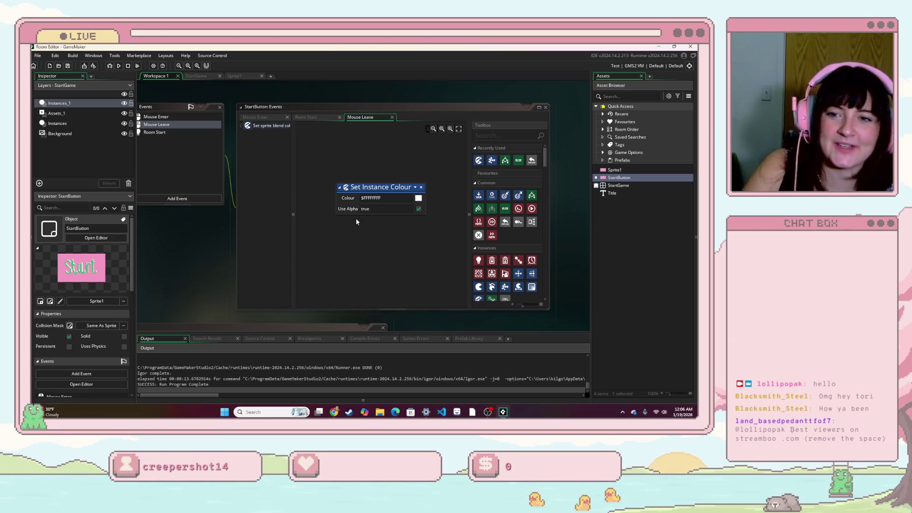
- In Mouse Enter, search 'if' and add an If Mouse Down check below Set Instance Colour
left_click(177, 198)
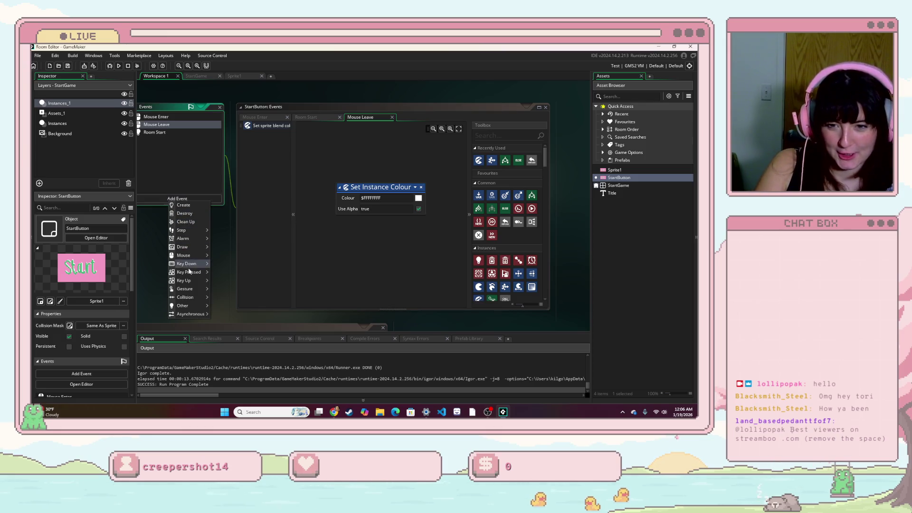
mouse_move(185, 255)
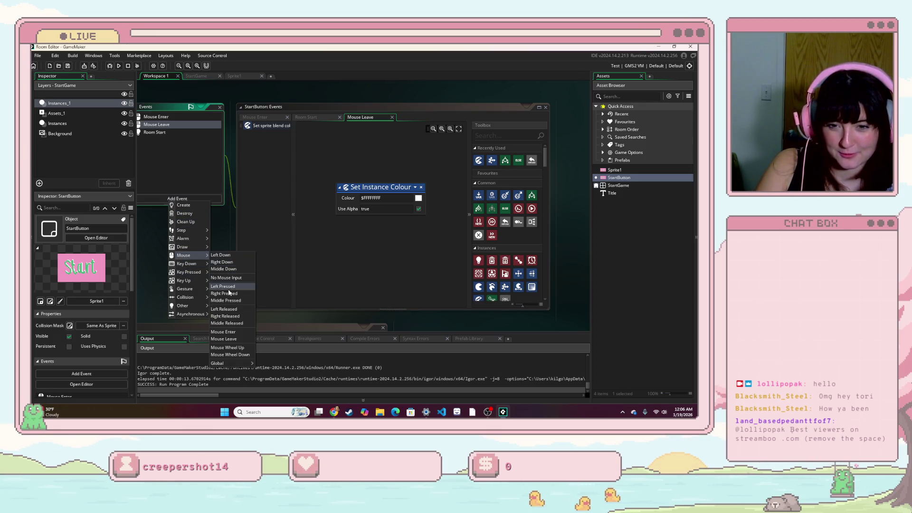
left_click(233, 332)
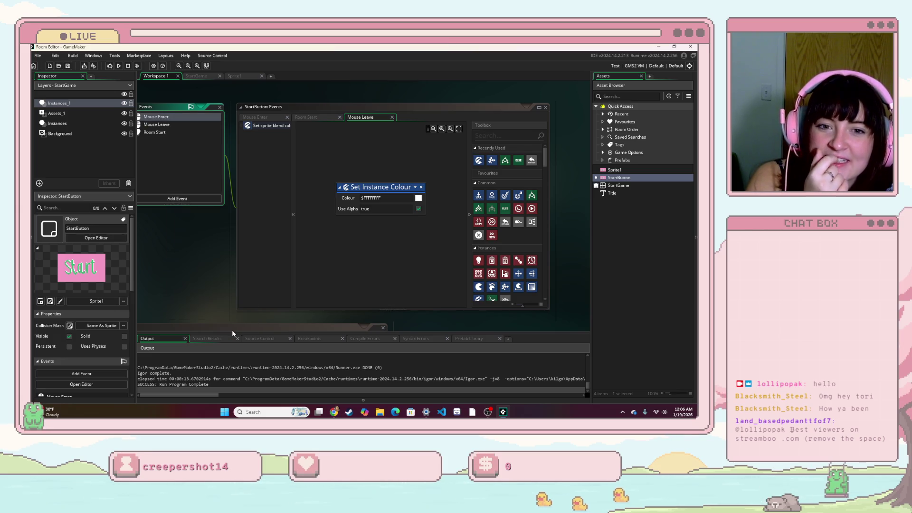
left_click(255, 117)
scroll(508, 156, "down", 3)
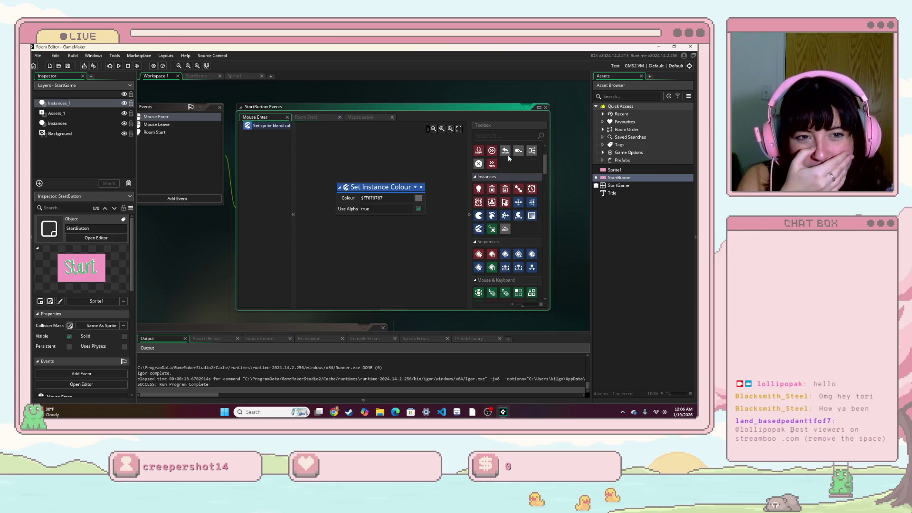
left_click(513, 139)
type("if")
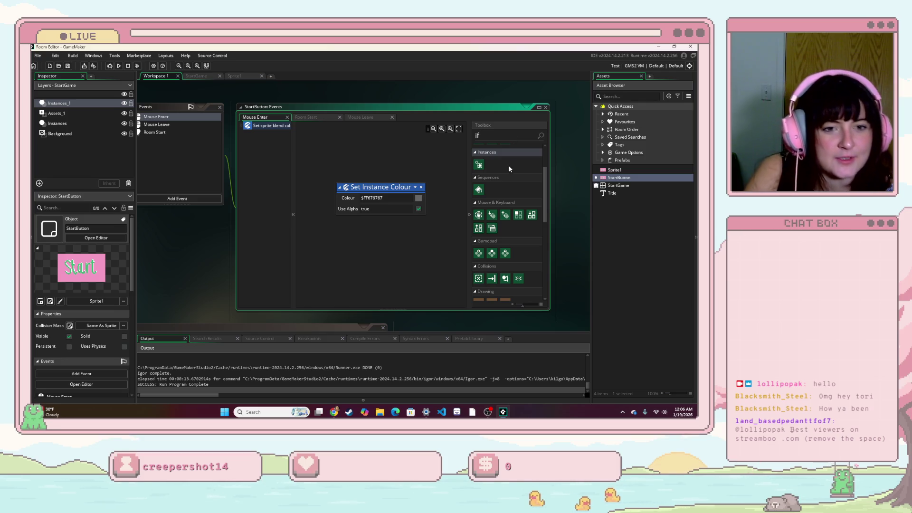
scroll(502, 176, "up", 2)
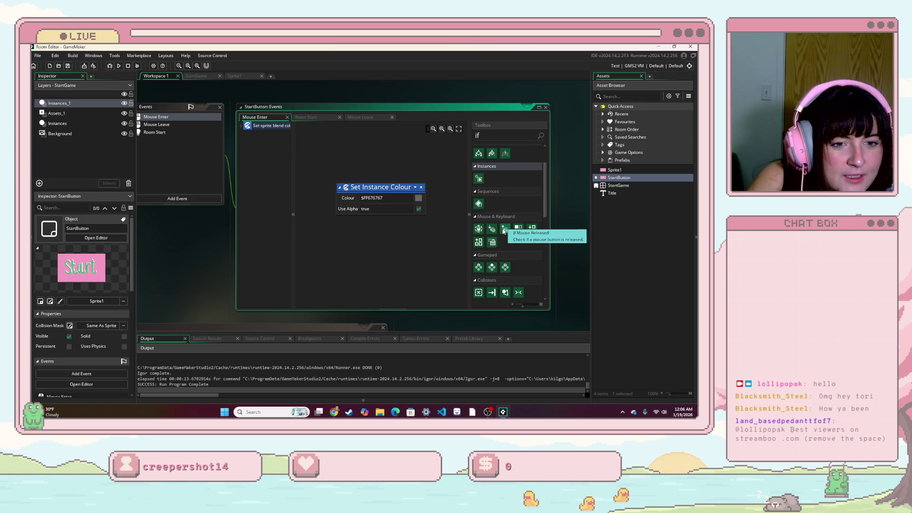
mouse_move(491, 229)
left_mouse_down()
mouse_move(430, 238)
mouse_move(391, 233)
left_mouse_up()
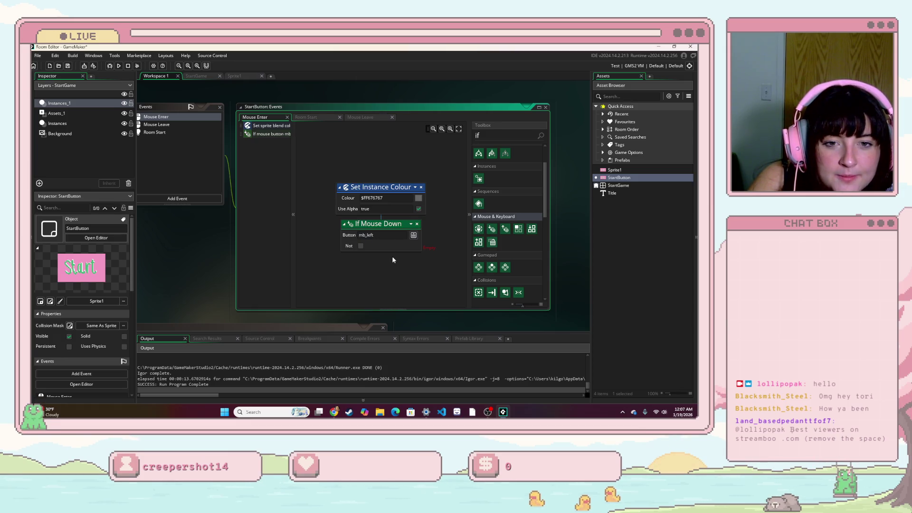
- Nest a Go To Next Room action under If Mouse Down, replacing a mistaken Go To Room
double_click(538, 134)
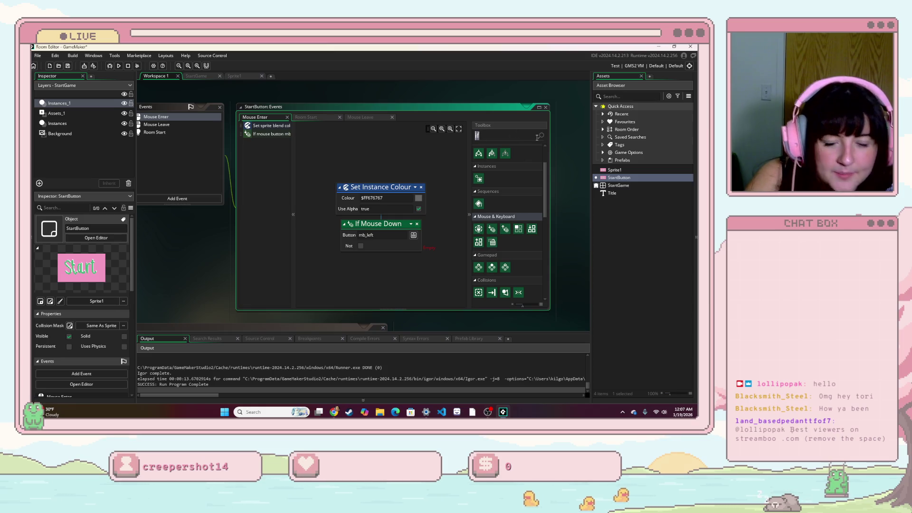
type("chan")
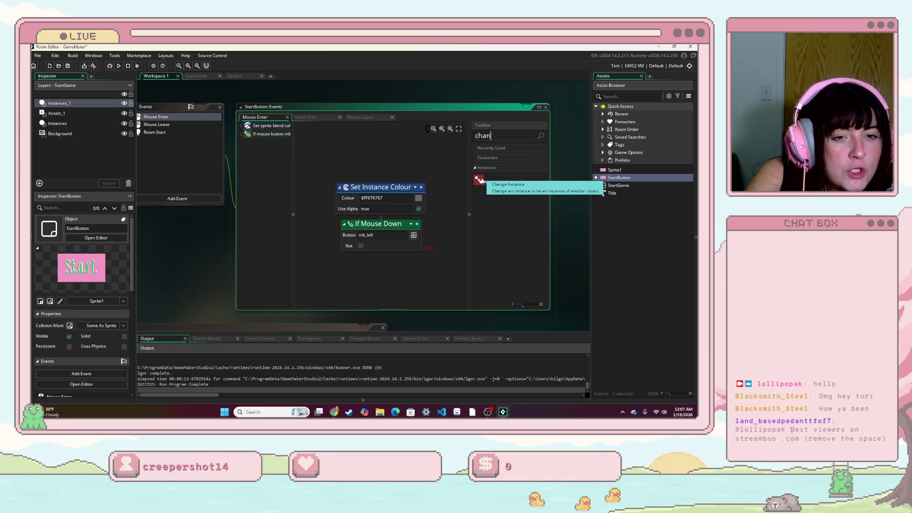
double_click(526, 135)
type("r")
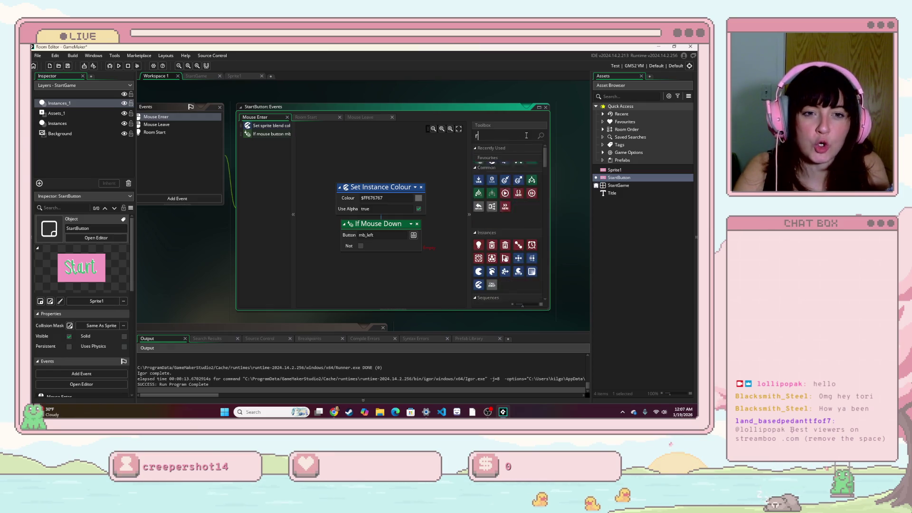
type("oom")
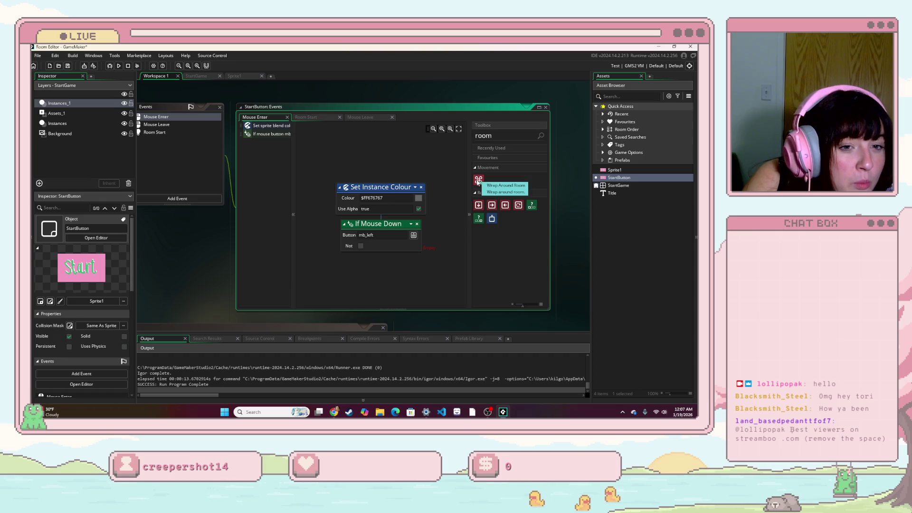
mouse_move(478, 205)
left_mouse_down()
mouse_move(418, 247)
mouse_move(417, 259)
left_mouse_up()
left_click(420, 260)
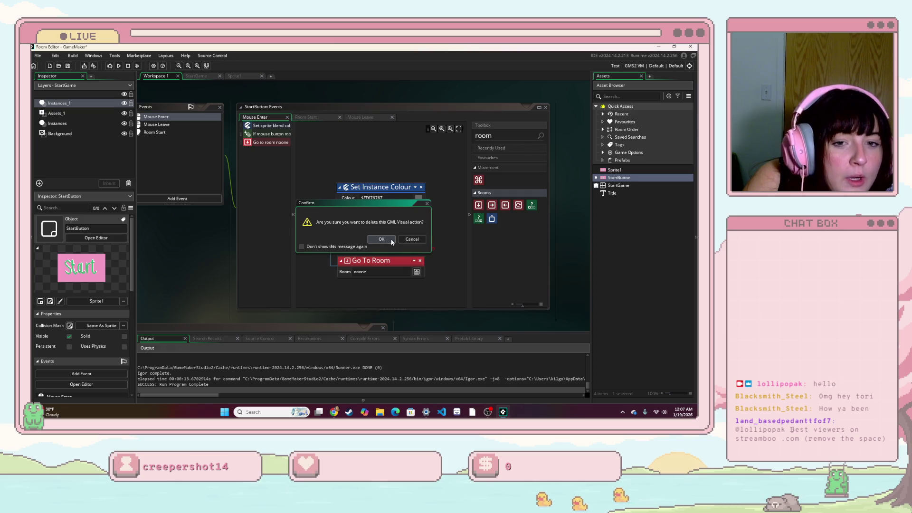
left_click(381, 239)
mouse_move(492, 204)
left_mouse_down()
mouse_move(495, 241)
mouse_move(409, 260)
mouse_move(428, 255)
left_mouse_up()
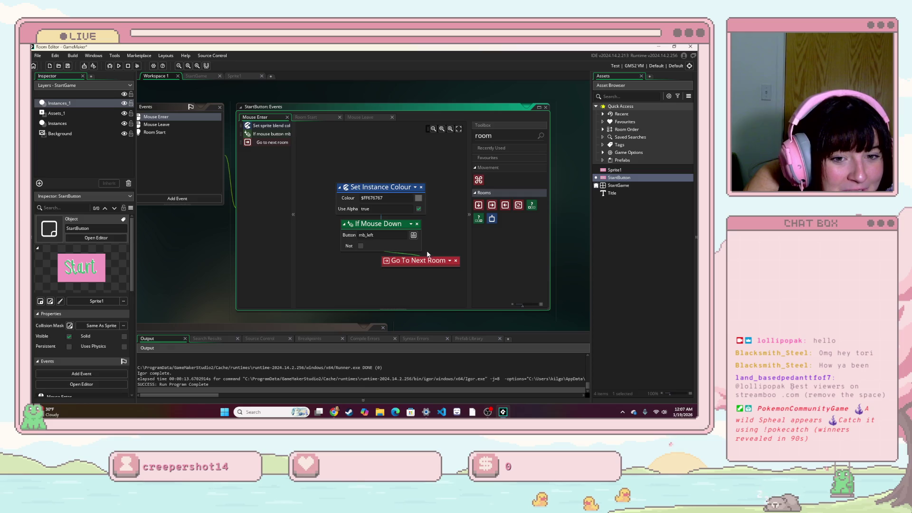
left_click(450, 261)
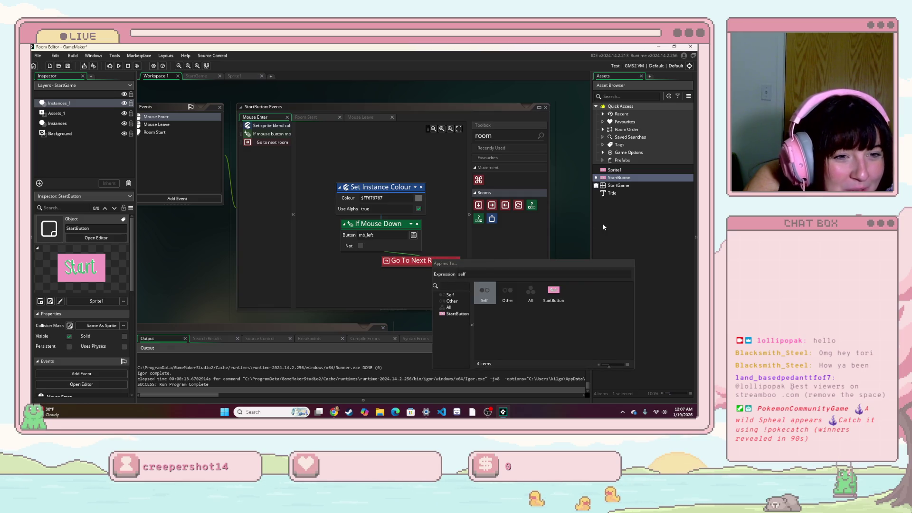
left_click(606, 224)
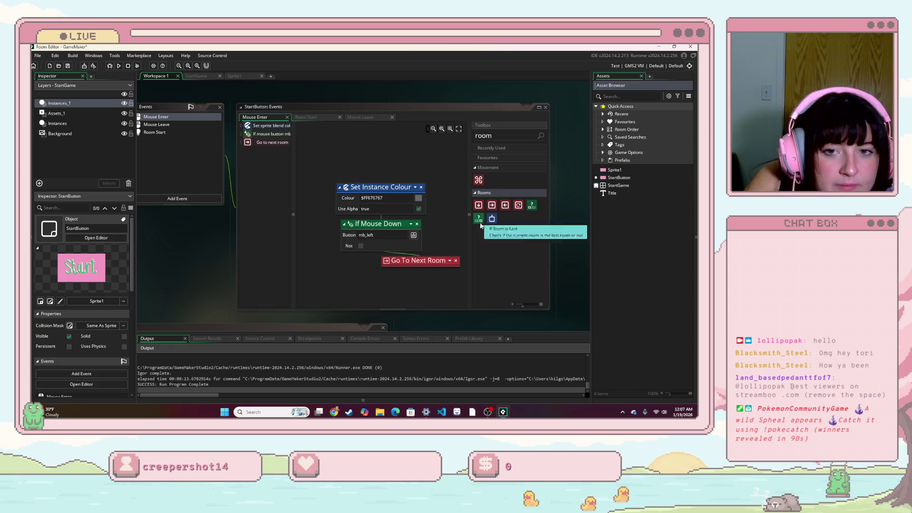
- Run the game, hover the Start button, then clear the last-room error and abort
left_click(118, 66)
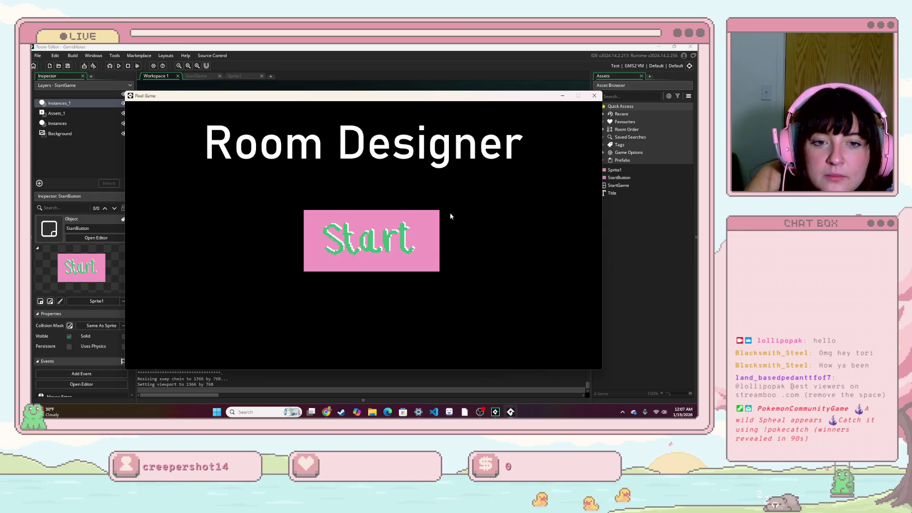
mouse_move(408, 229)
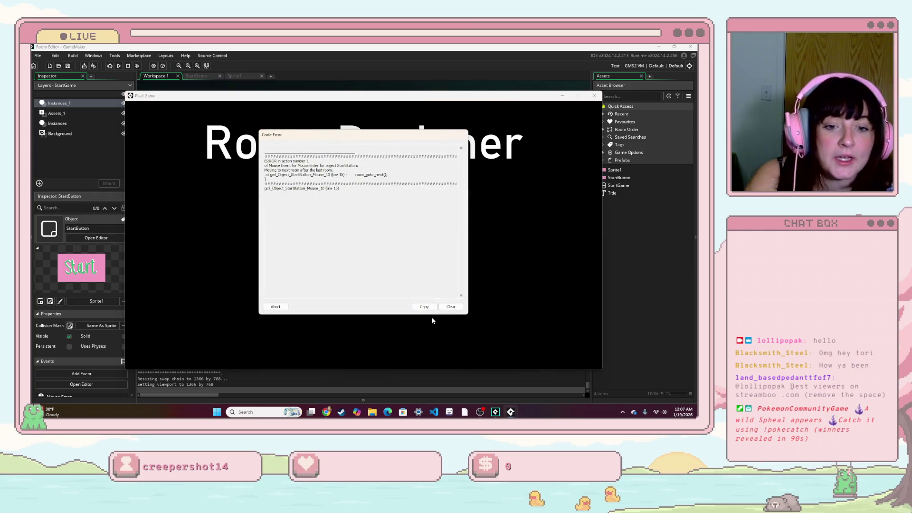
left_click(451, 307)
left_click(275, 307)
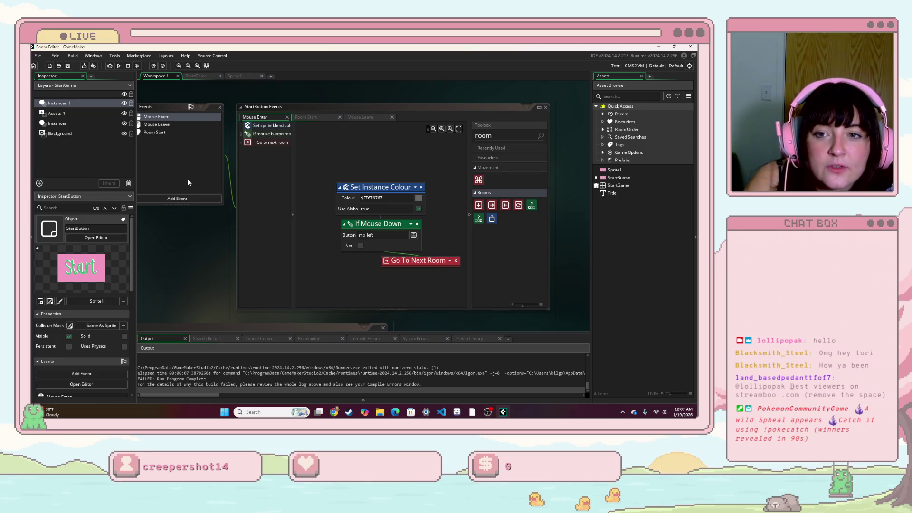
- Delete Mouse Enter's Go To Next Room action and add a Mouse > Left Down event
left_click(184, 199)
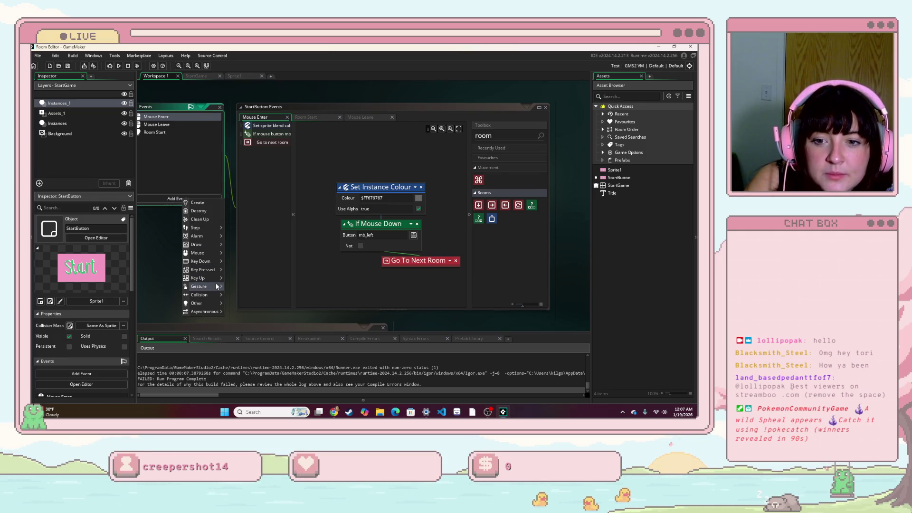
mouse_move(208, 253)
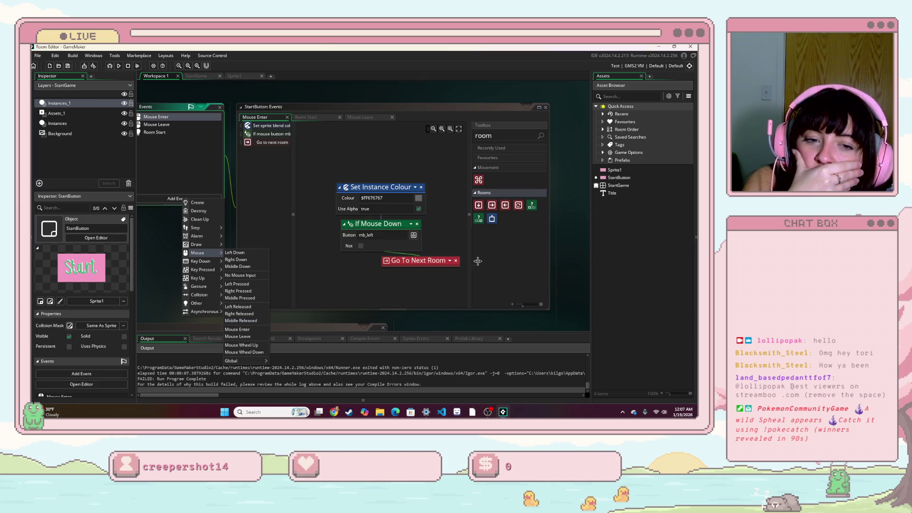
left_click(455, 260)
left_click(382, 241)
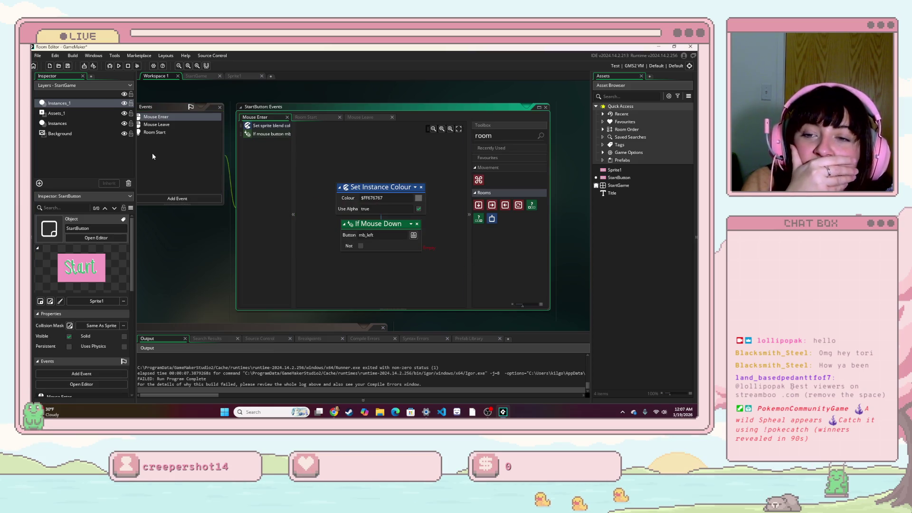
left_click(178, 198)
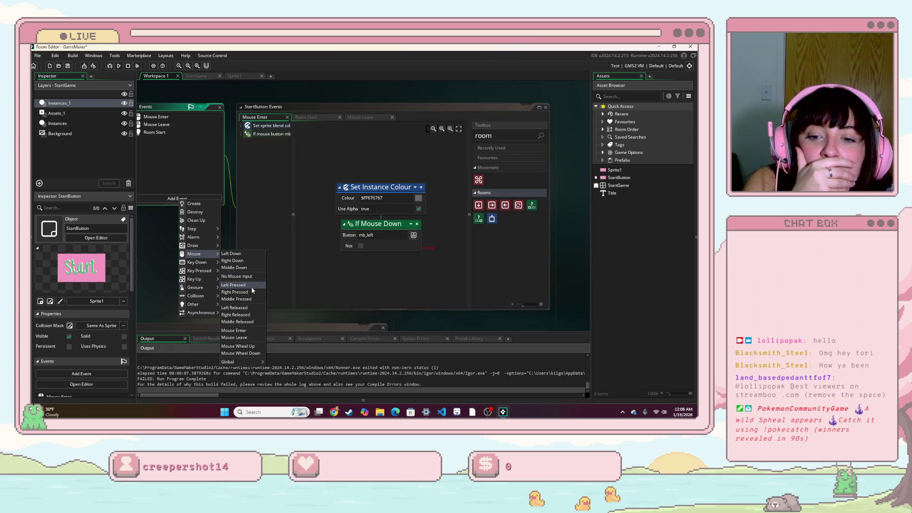
left_click(249, 253)
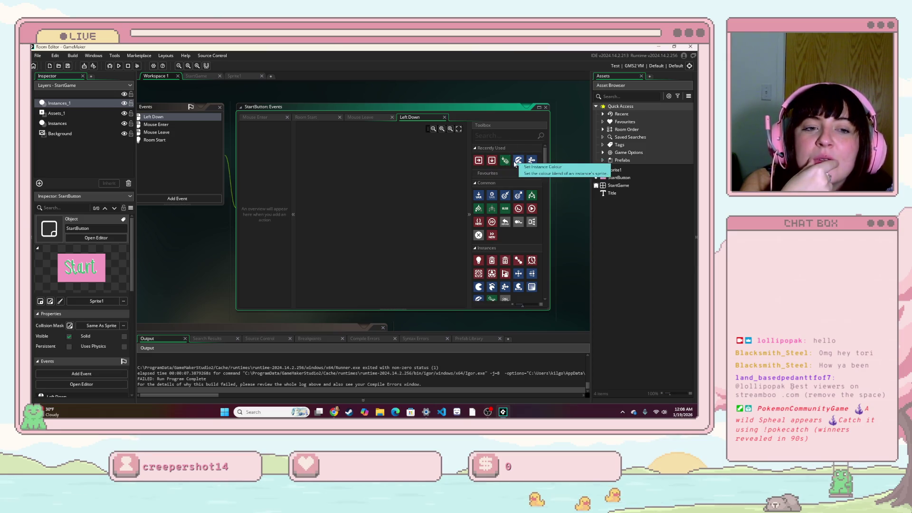
- Filter the toolbox for 'if', try an If Variable condition in Left Down, then delete it
left_click(505, 137)
type("o")
key("BackSpace")
type("if")
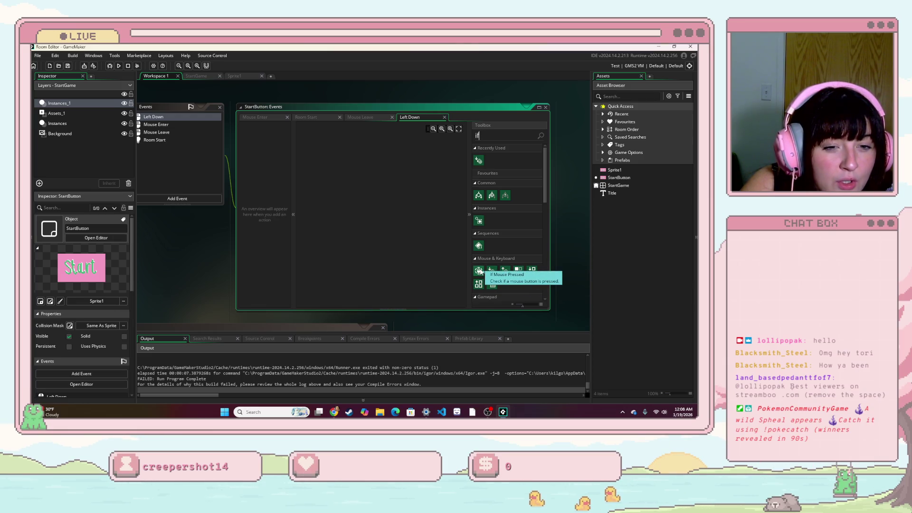
scroll(480, 272, "down", 3)
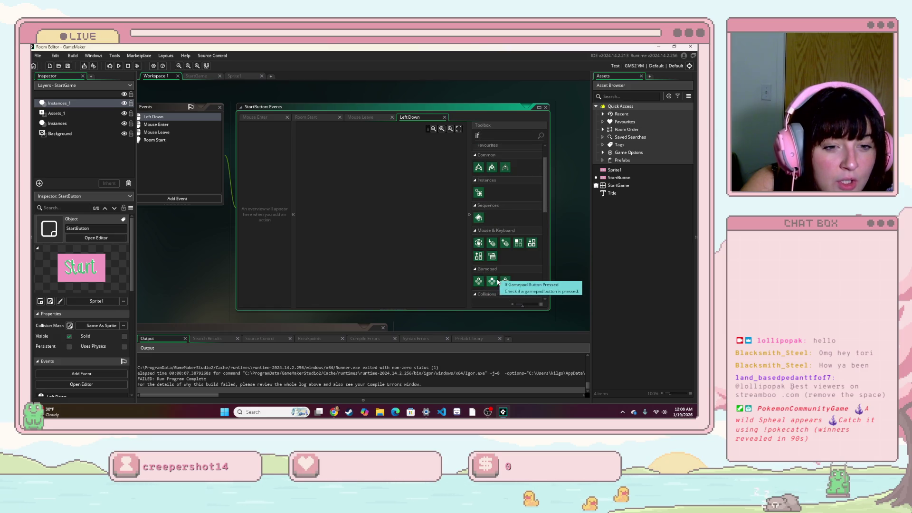
scroll(499, 274, "down", 1)
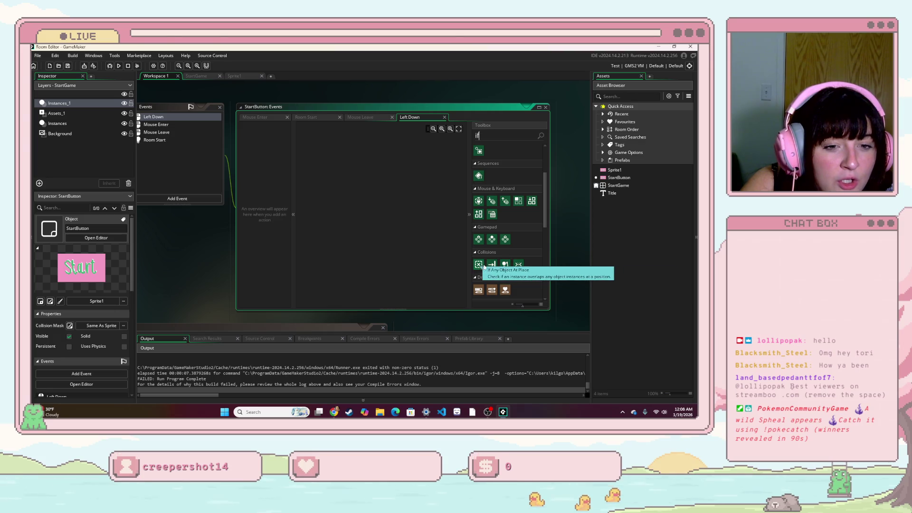
scroll(494, 257, "down", 1)
scroll(493, 254, "up", 5)
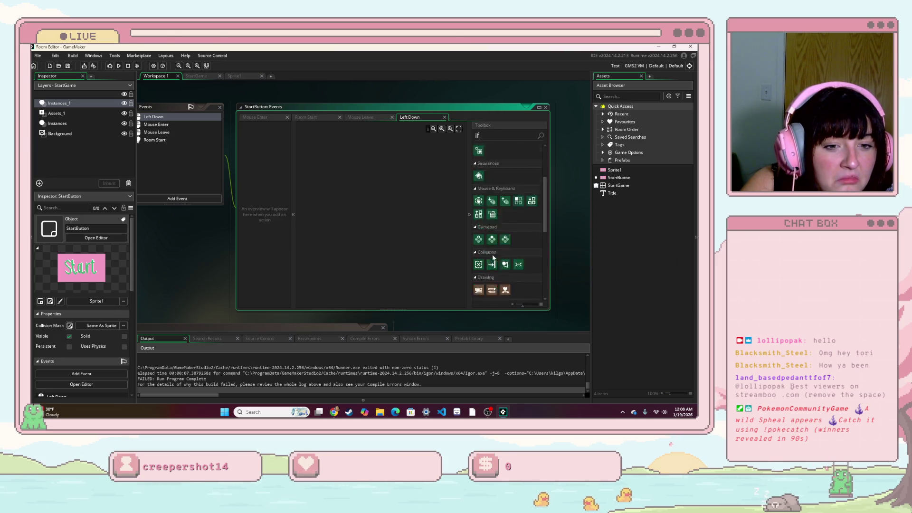
mouse_move(485, 196)
left_mouse_down()
mouse_move(419, 204)
mouse_move(359, 184)
left_mouse_up()
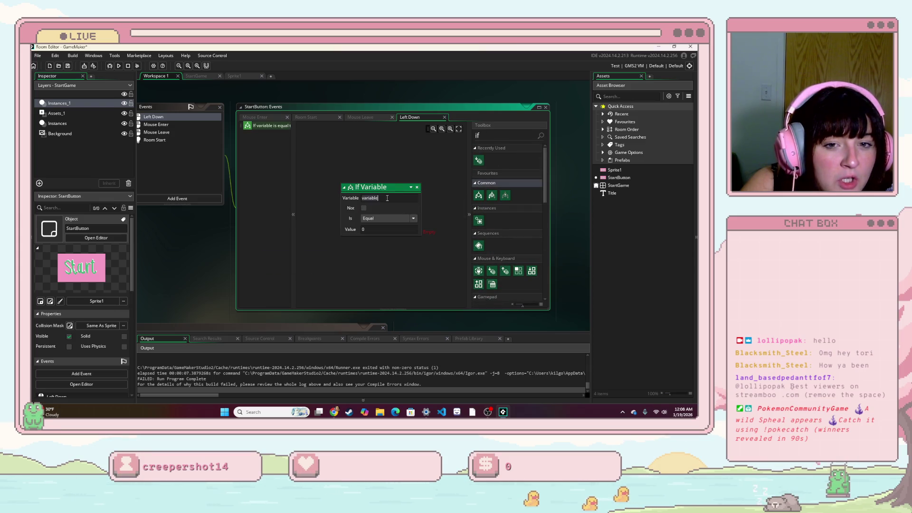
left_click(417, 187)
left_click(387, 237)
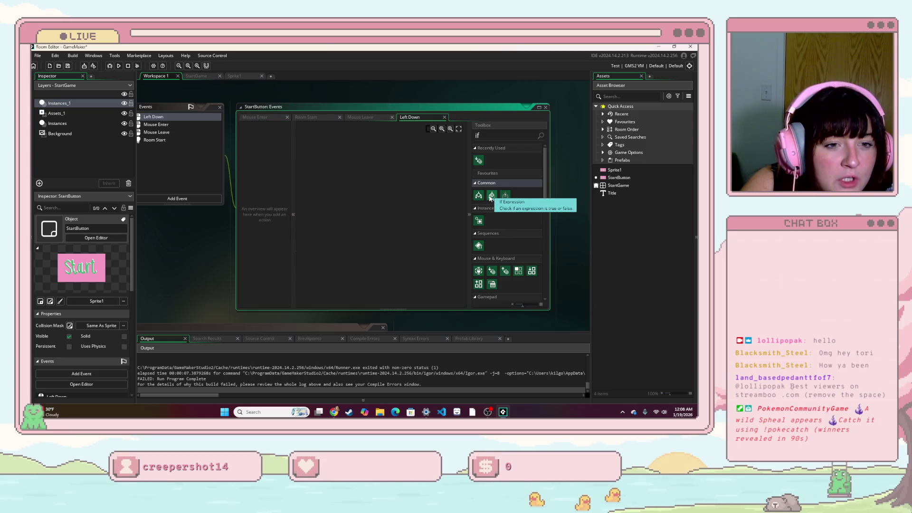
- Add an If Expression condition to Left Down with the expression ev_mouse_enter
left_click_drag(490, 199, 375, 185)
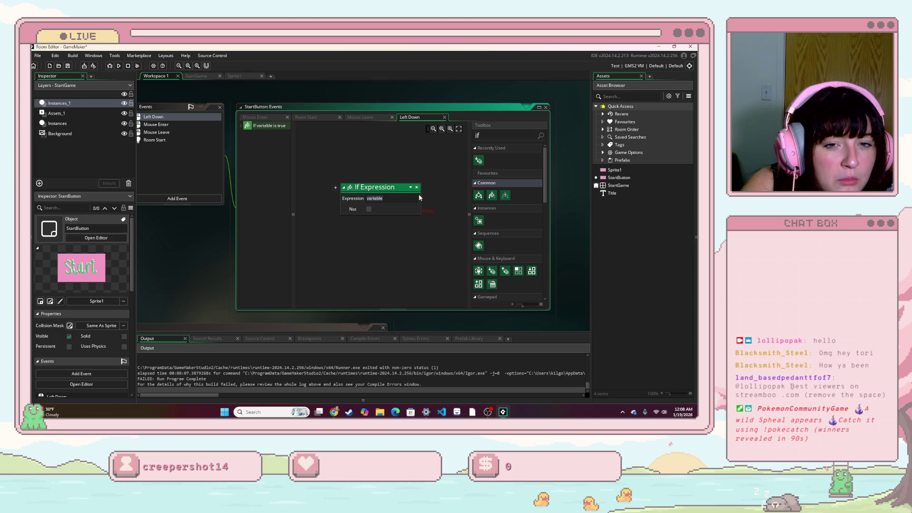
type("mous")
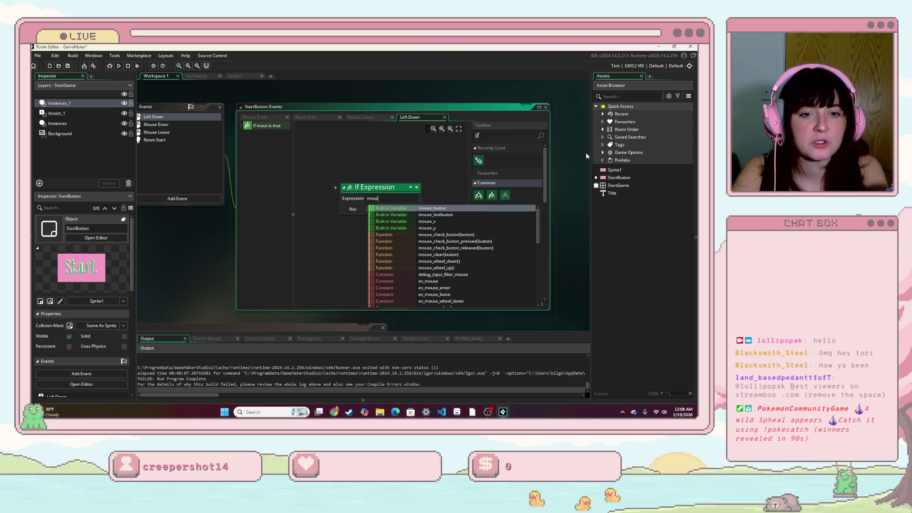
type("e")
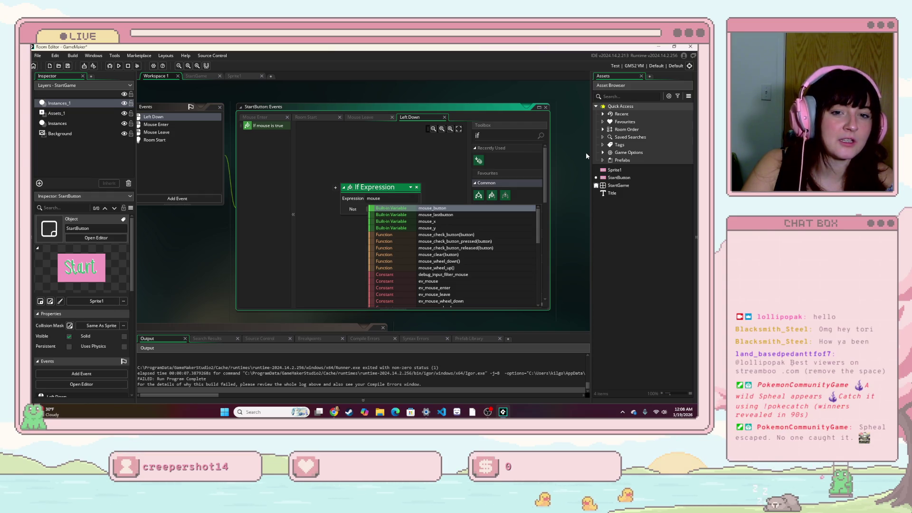
type("_en")
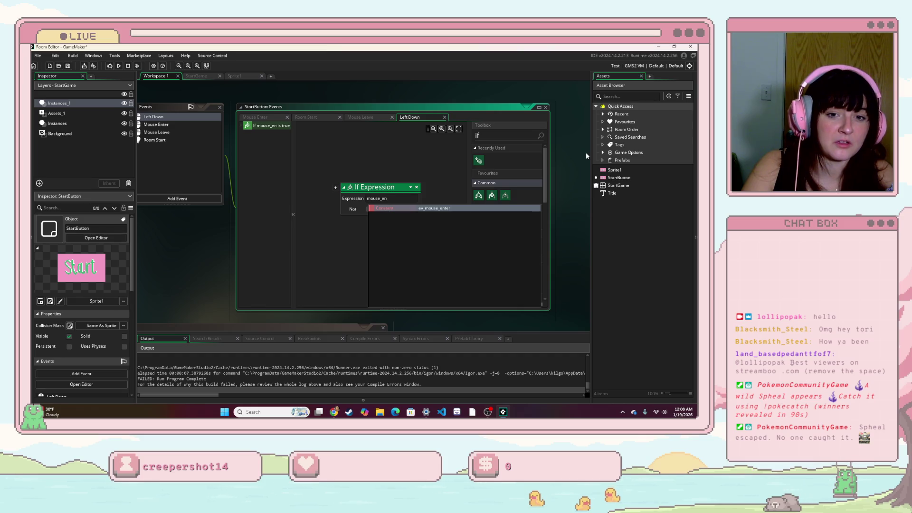
key("Return")
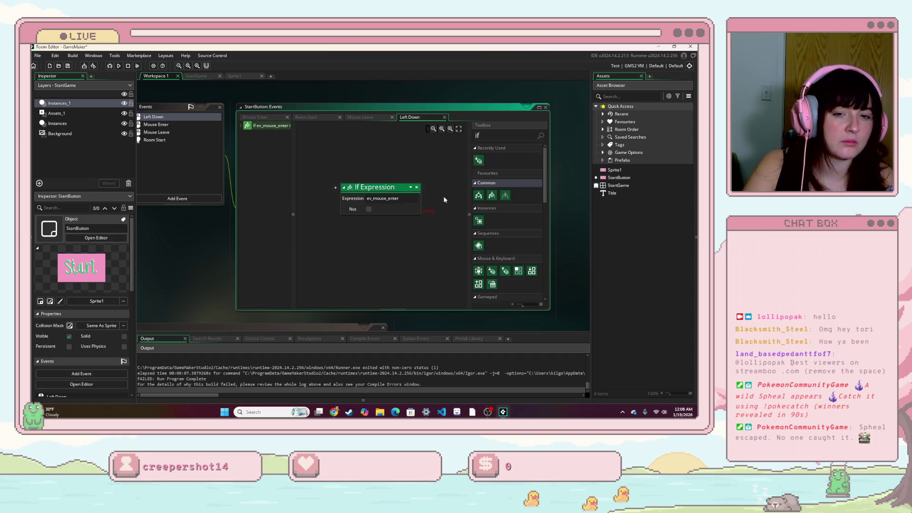
left_click(412, 229)
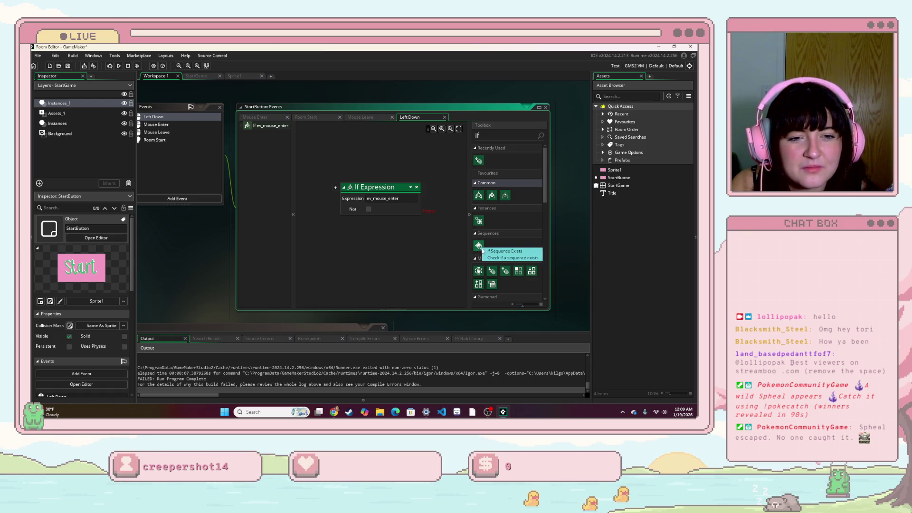
scroll(494, 254, "down", 3)
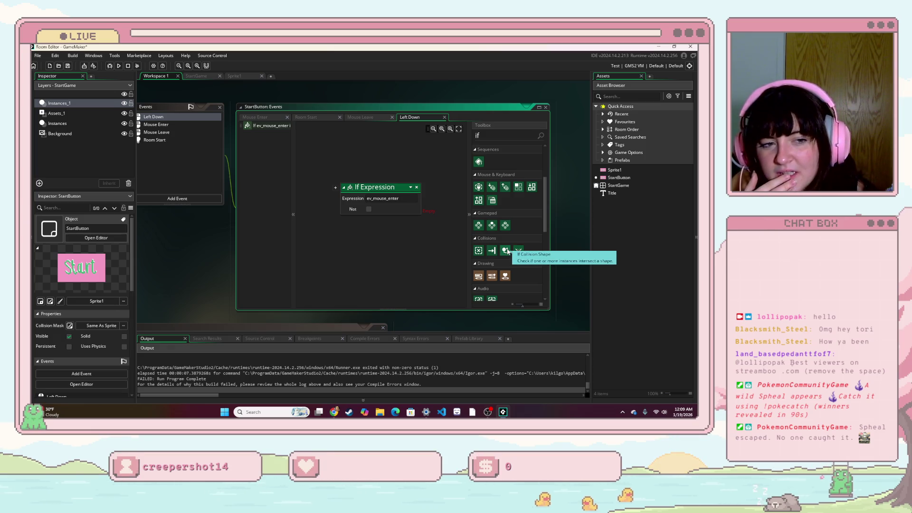
- Add an If Collision Shape condition below the expression, checking against StartButton
left_click_drag(505, 250, 369, 222)
left_click(416, 186)
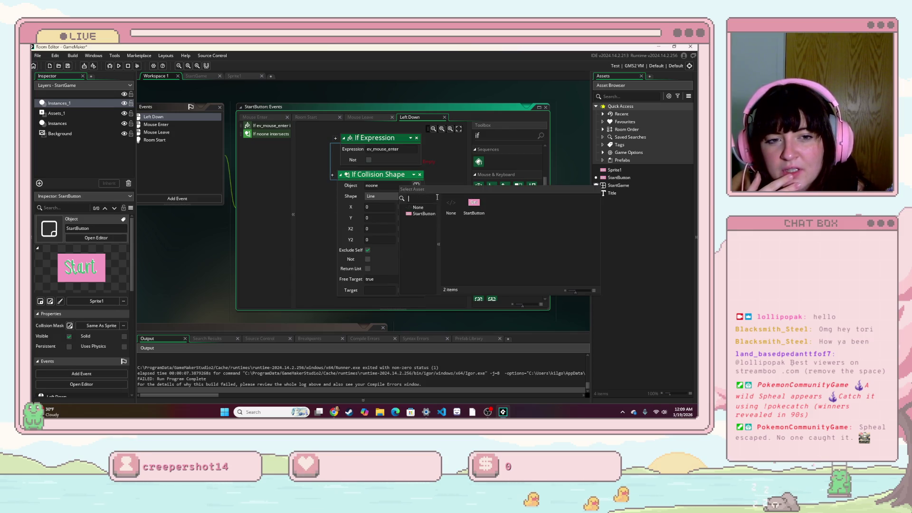
left_click(494, 205)
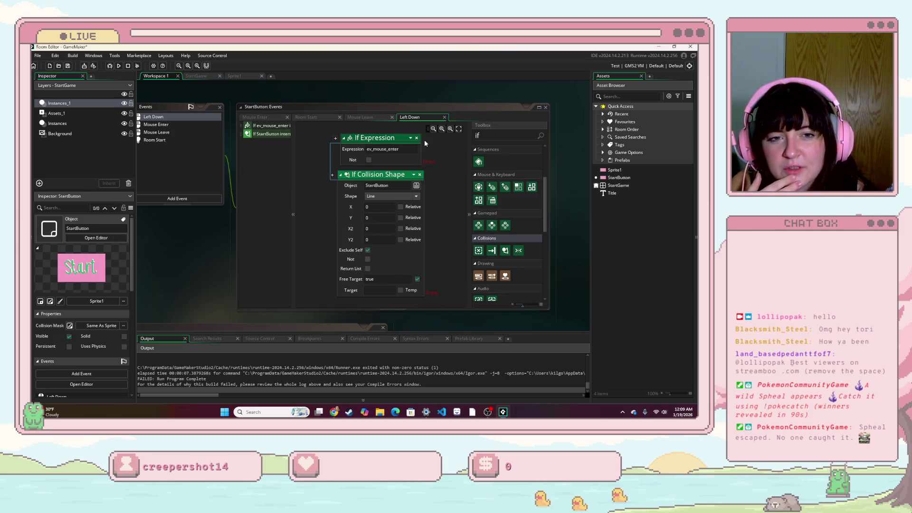
- Delete the If Expression condition and then the If Collision Shape condition
left_click(416, 138)
left_click(381, 239)
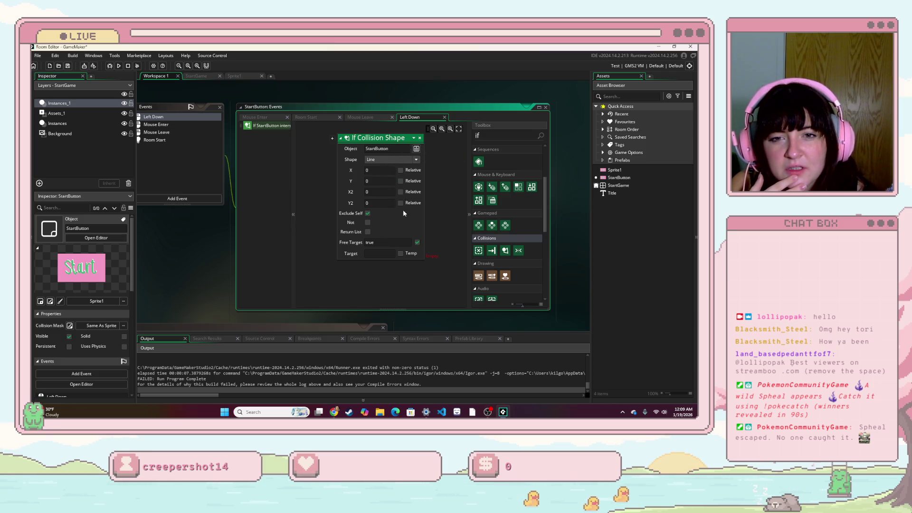
left_click(420, 138)
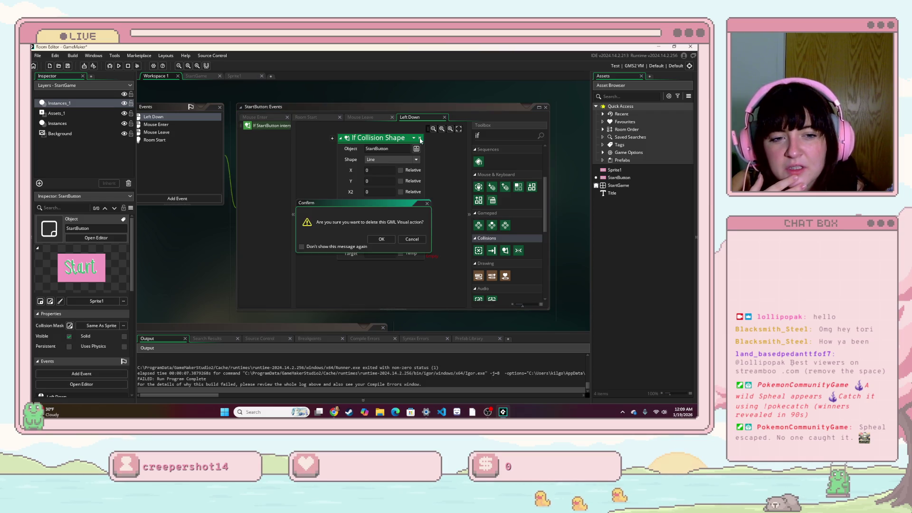
left_click(383, 240)
- Scroll up and down through the Toolbox's If actions
scroll(509, 251, "down", 3)
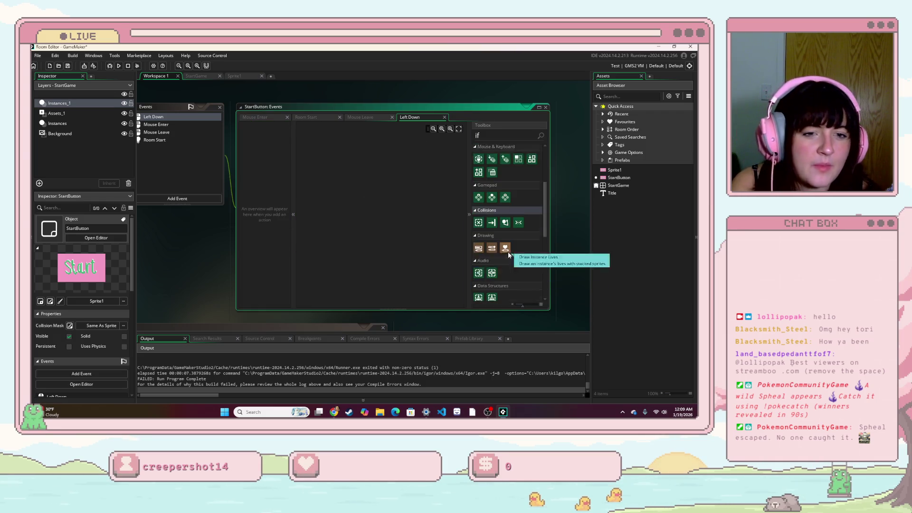
scroll(490, 264, "down", 3)
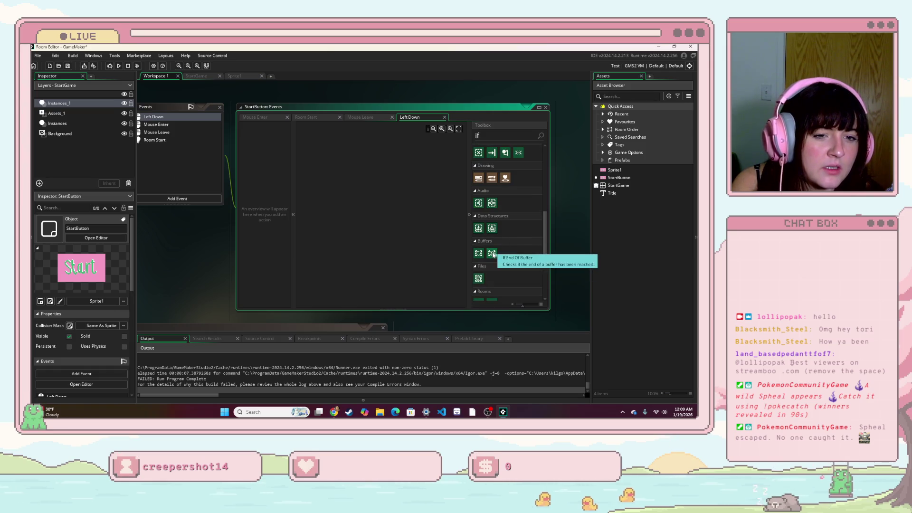
scroll(480, 255, "down", 5)
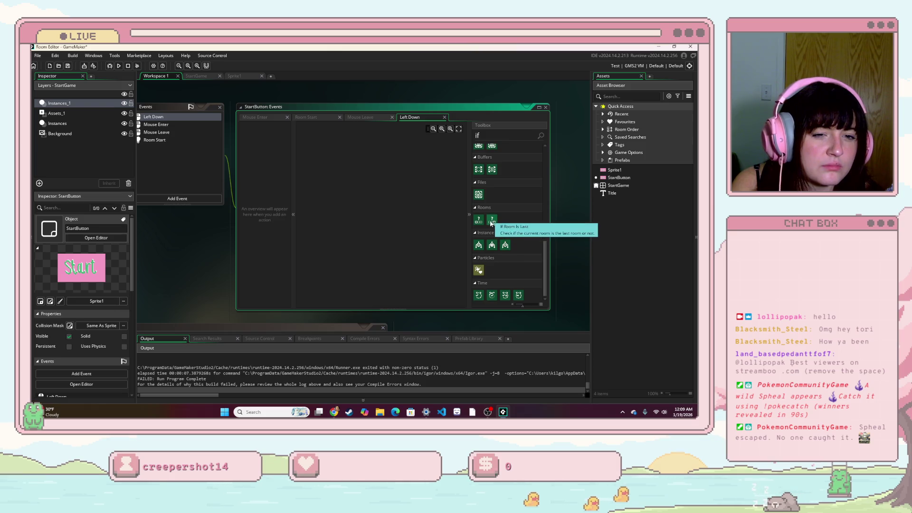
scroll(493, 266, "down", 1)
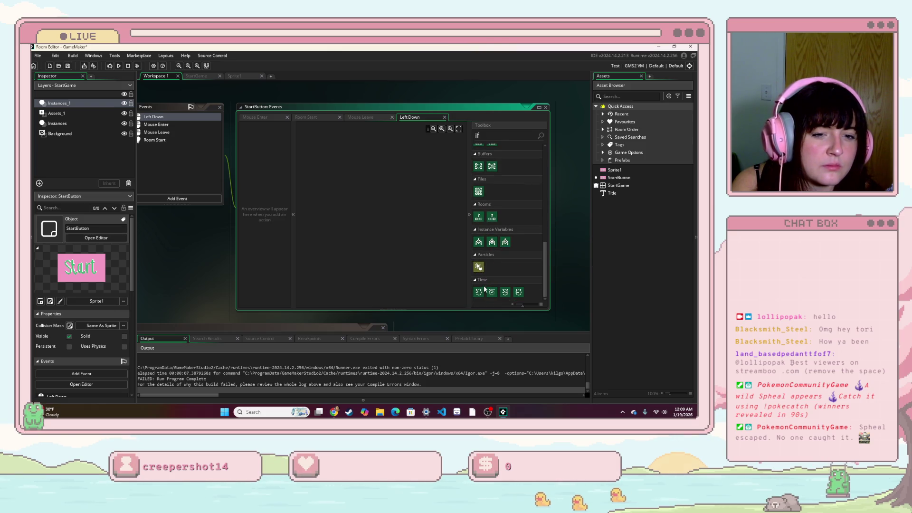
scroll(497, 274, "up", 12)
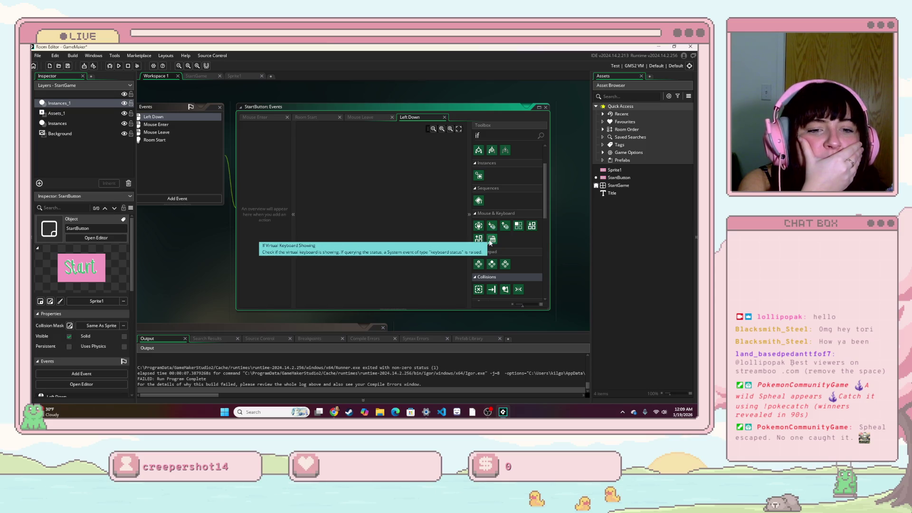
scroll(486, 227, "up", 3)
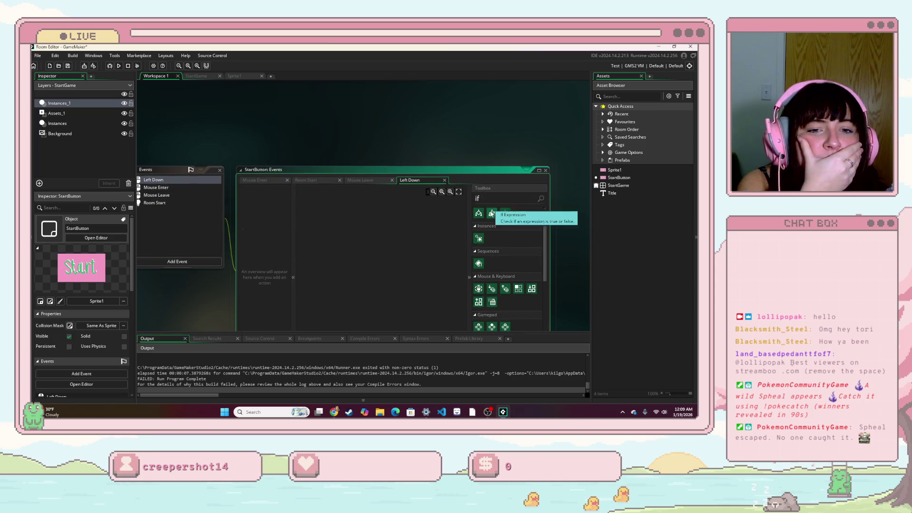
scroll(491, 220, "down", 2)
scroll(447, 181, "down", 4)
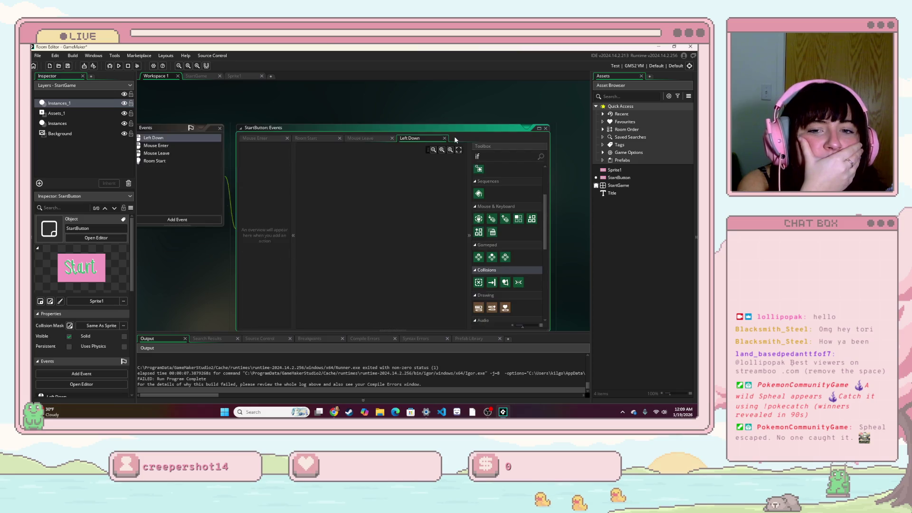
scroll(500, 170, "up", 5)
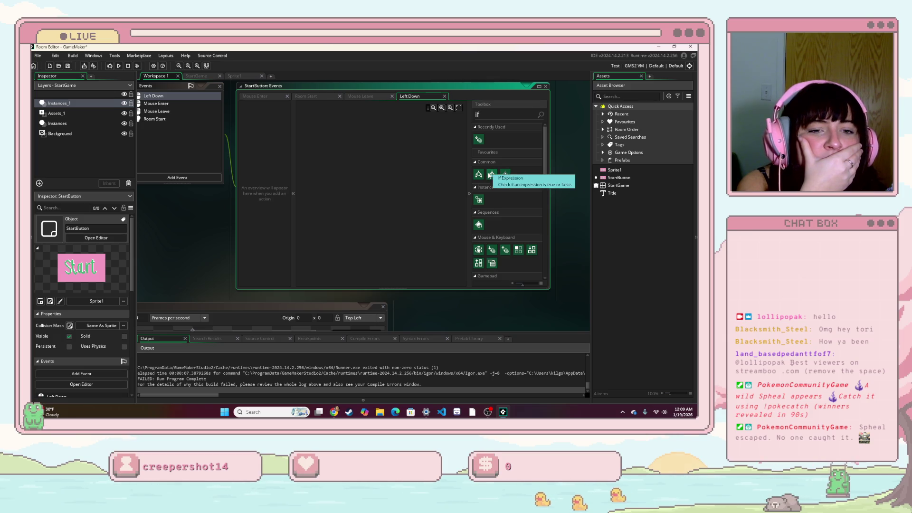
- Add a new If Expression to Left Down, choose mouse_x, then retype 'mous'
mouse_move(478, 174)
left_mouse_down()
mouse_move(390, 178)
mouse_move(361, 166)
left_mouse_up()
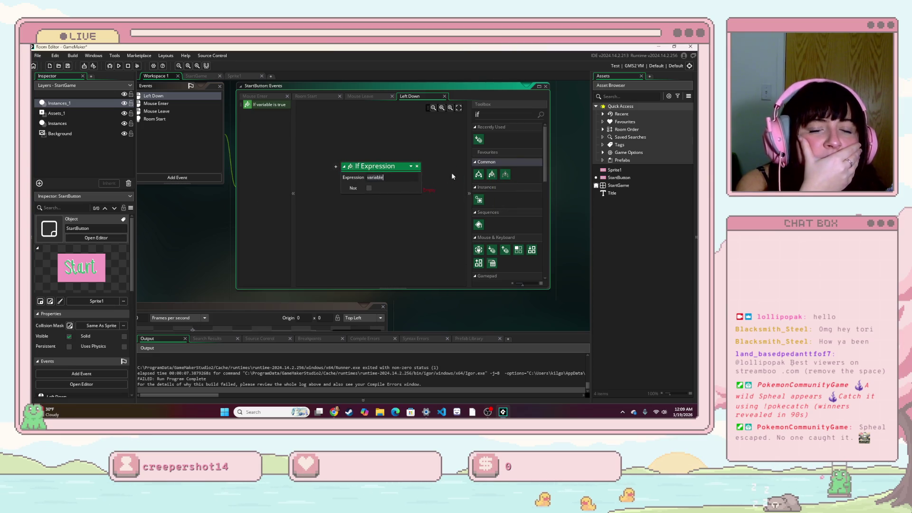
type("mos")
key("BackSpace")
type("use")
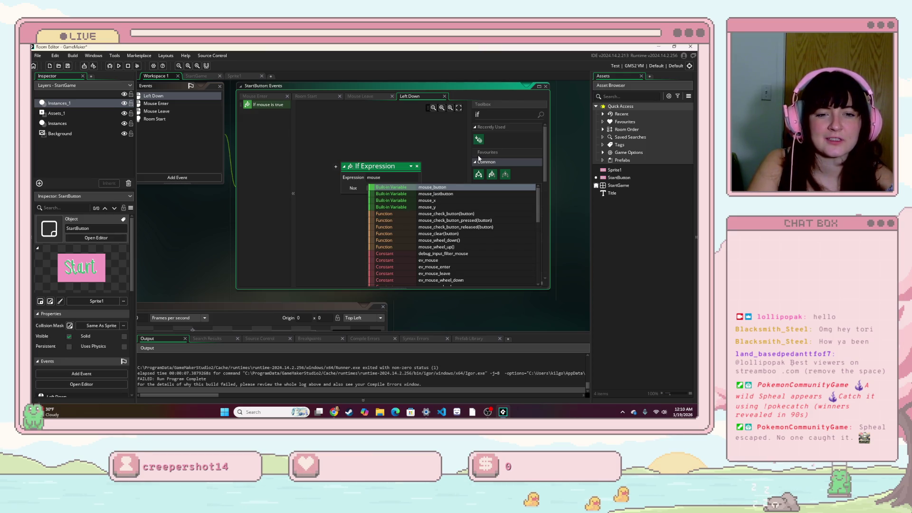
left_click(470, 205)
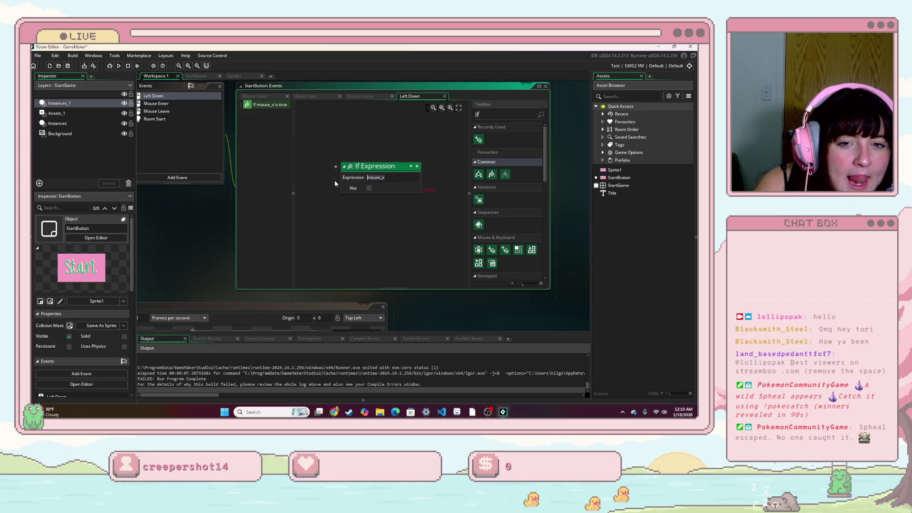
key("BackSpace")
key("BackSpace")
key("BackSpace")
type("mous")
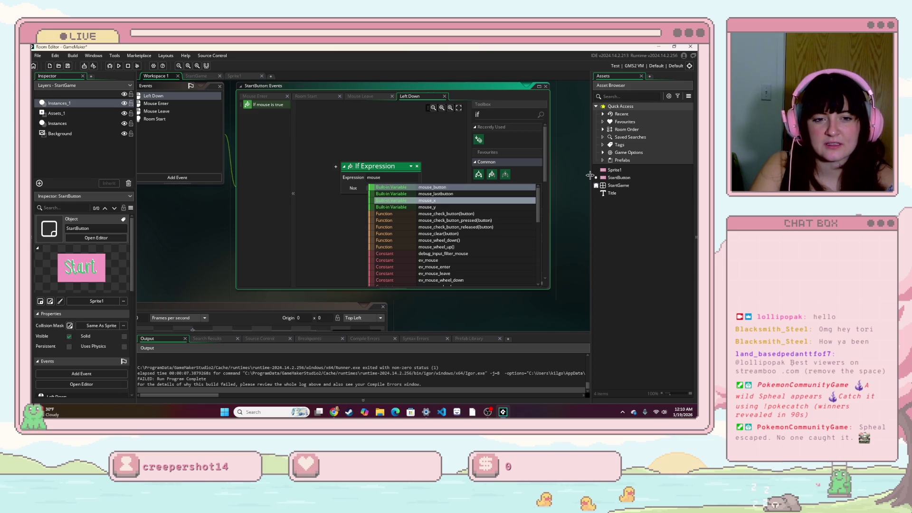
- Browse the mouse autocomplete suggestions, close the list, and delete the If Expression block
scroll(503, 245, "down", 2)
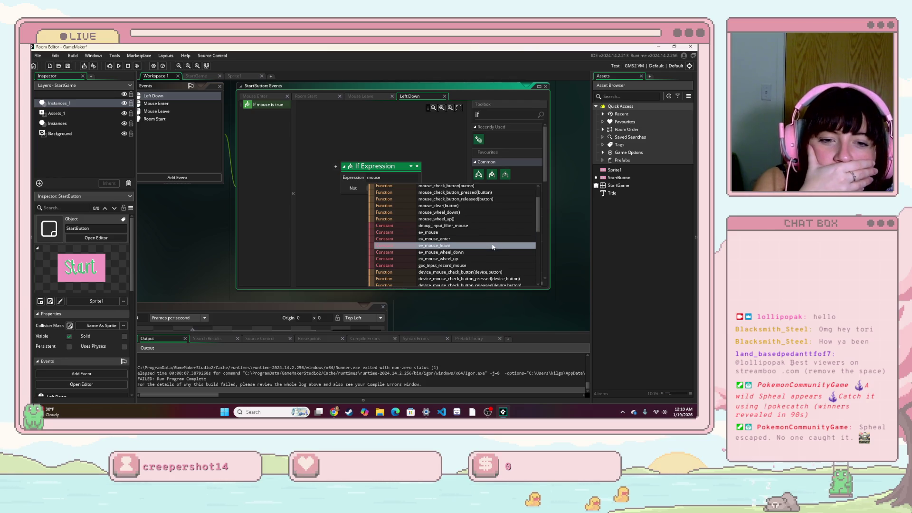
scroll(494, 248, "down", 1)
scroll(492, 250, "down", 2)
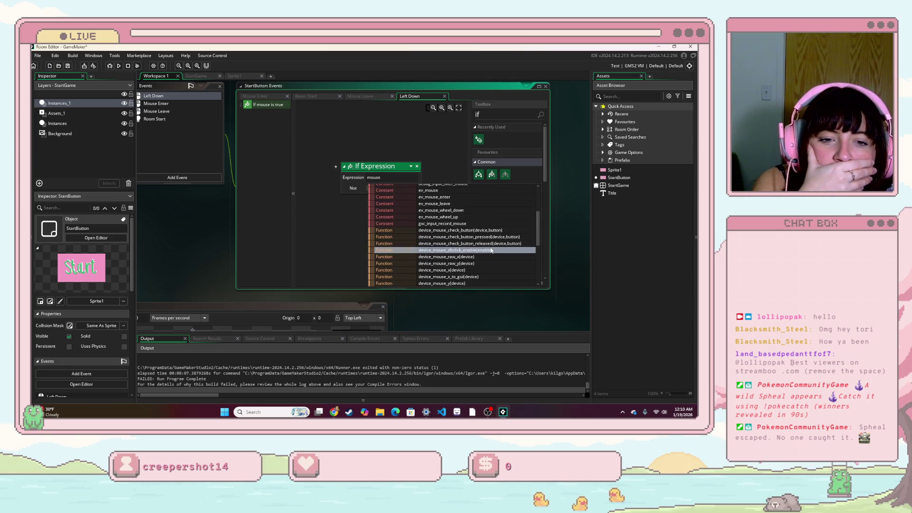
scroll(492, 250, "down", 2)
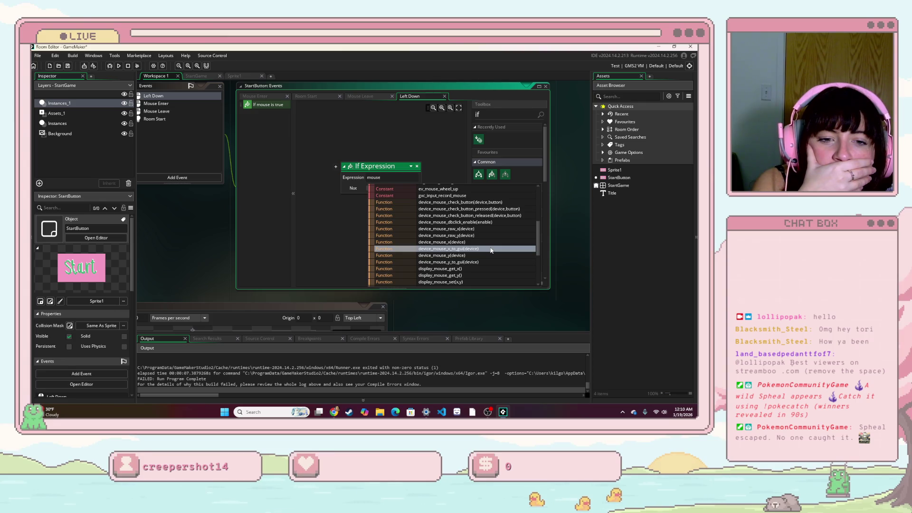
scroll(491, 250, "down", 3)
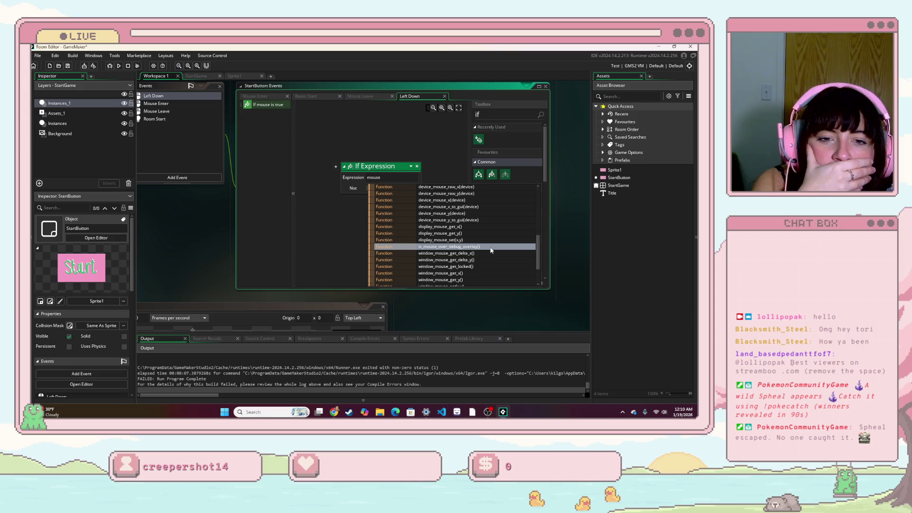
scroll(491, 250, "down", 2)
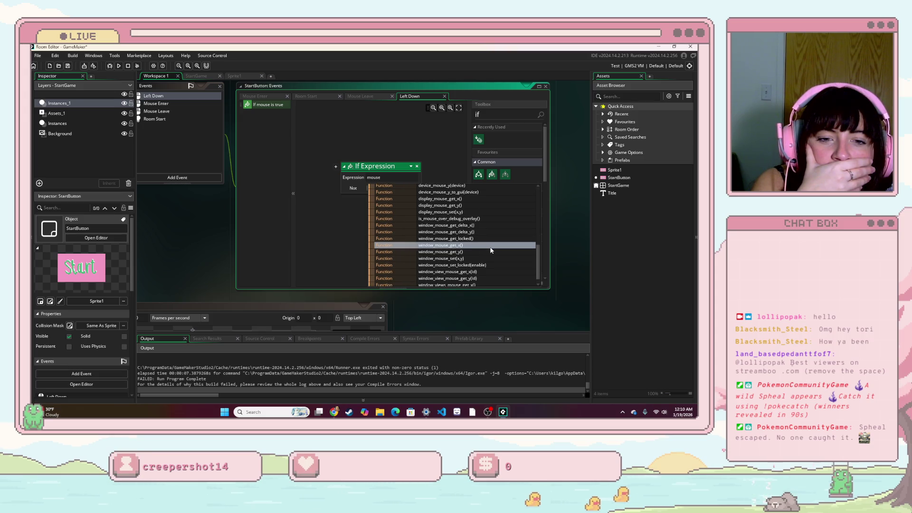
scroll(491, 250, "down", 1)
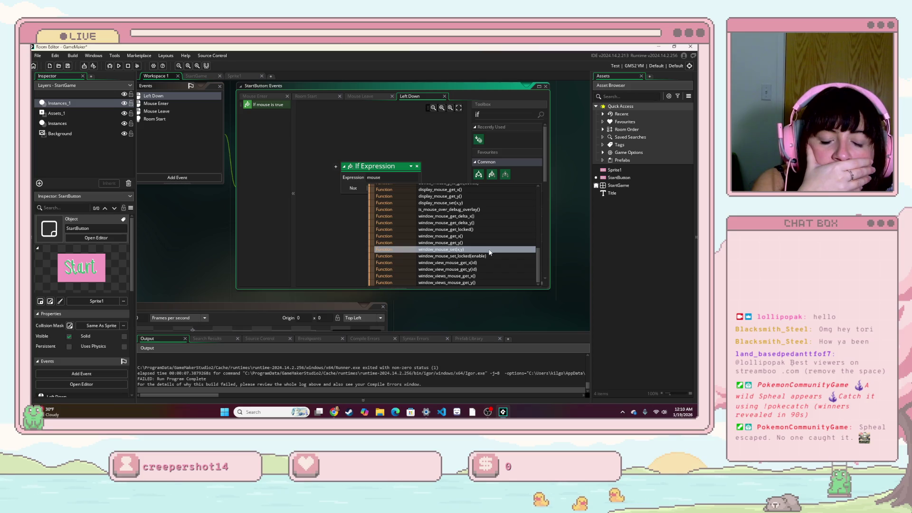
scroll(457, 265, "up", 6)
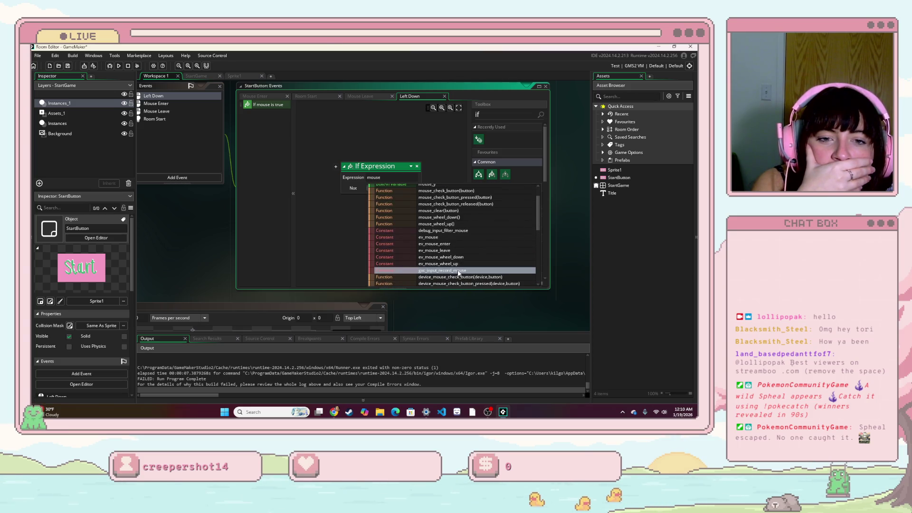
left_click(390, 178)
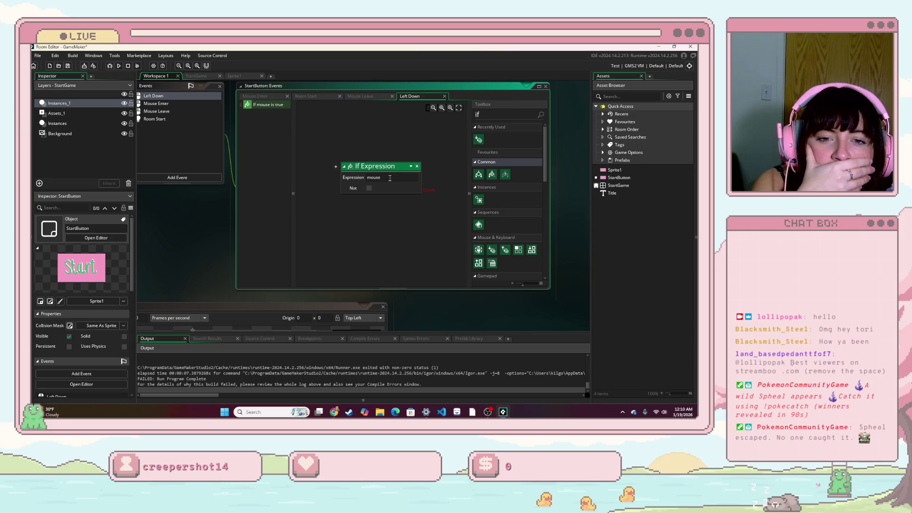
left_click(417, 166)
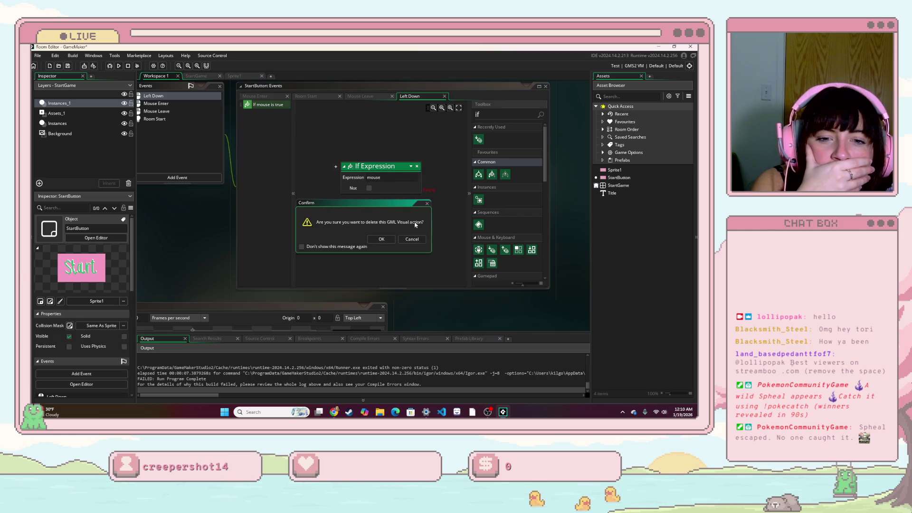
left_click(392, 239)
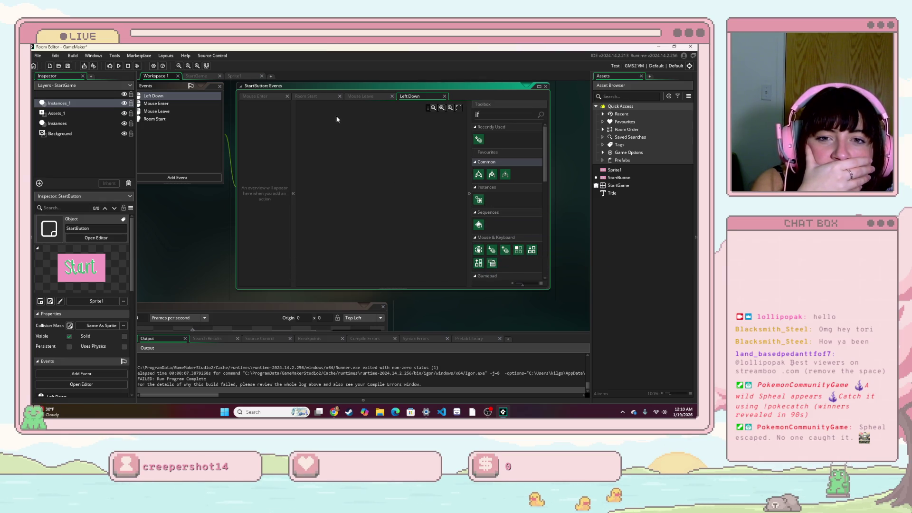
- Try an If Mouse Down condition with mb_left in Left Down, then delete it
left_click(215, 124)
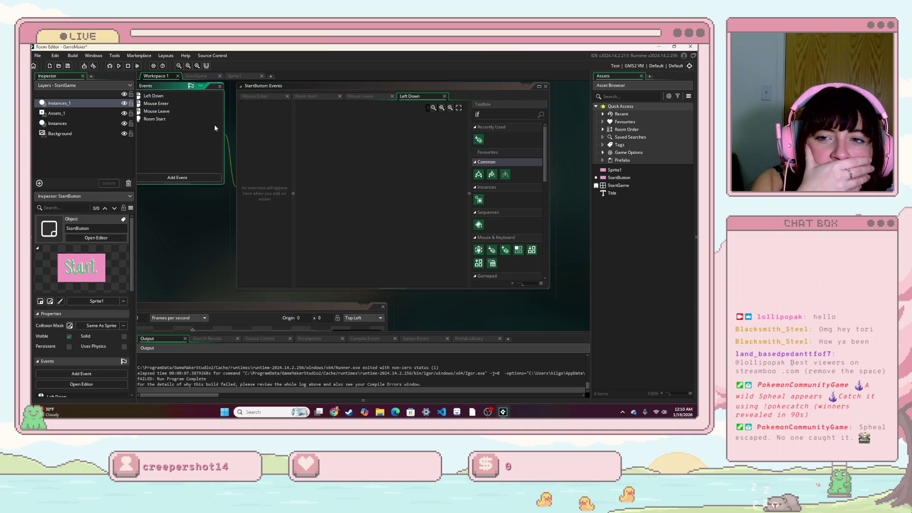
left_click(371, 139)
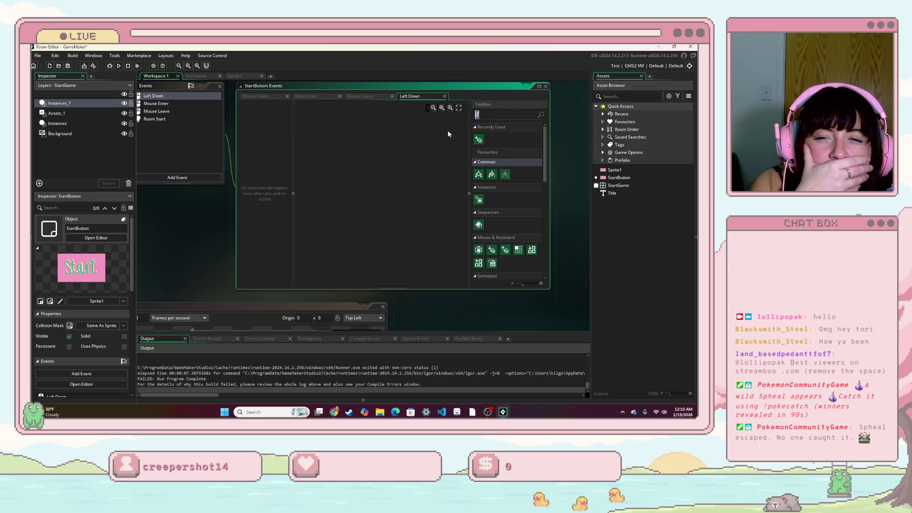
double_click(479, 139)
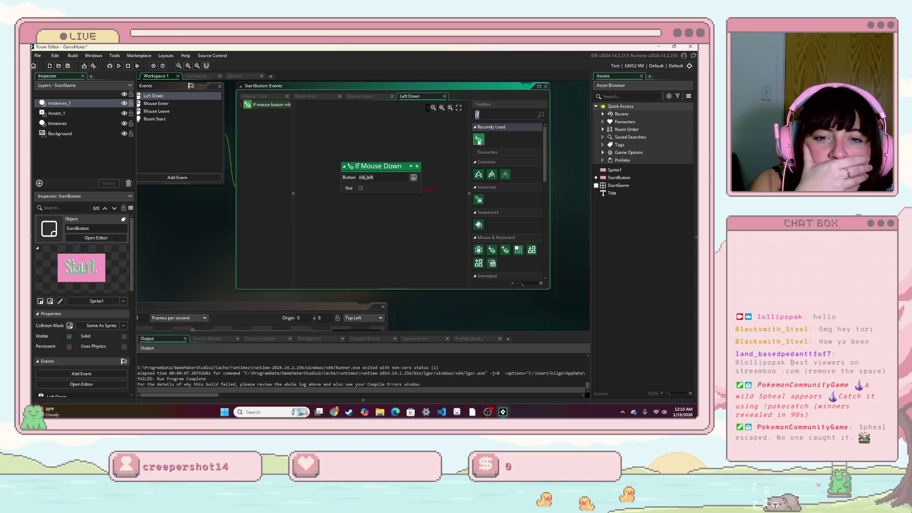
left_click(414, 177)
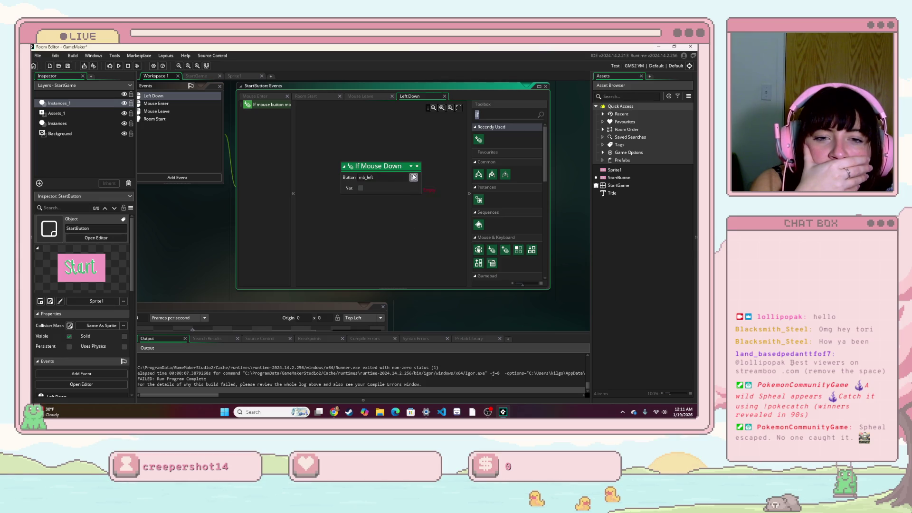
left_click(417, 166)
left_click(381, 239)
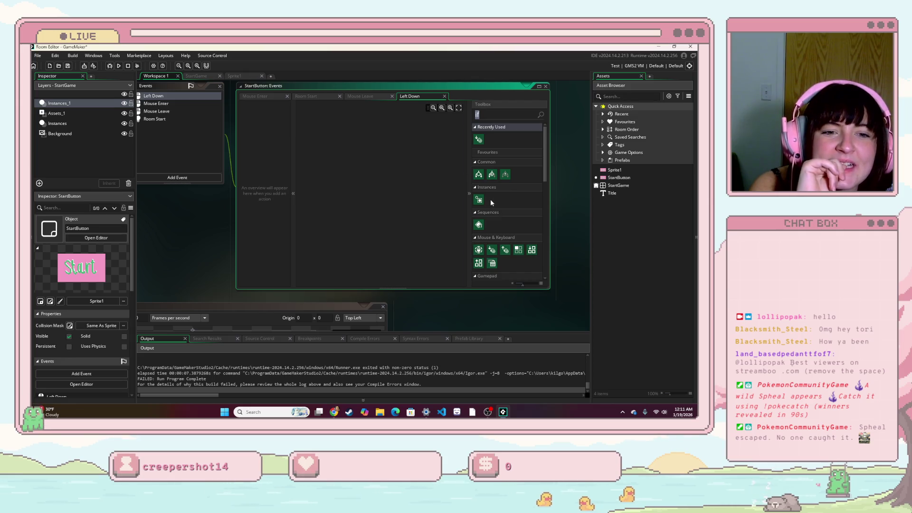
scroll(483, 252, "down", 3)
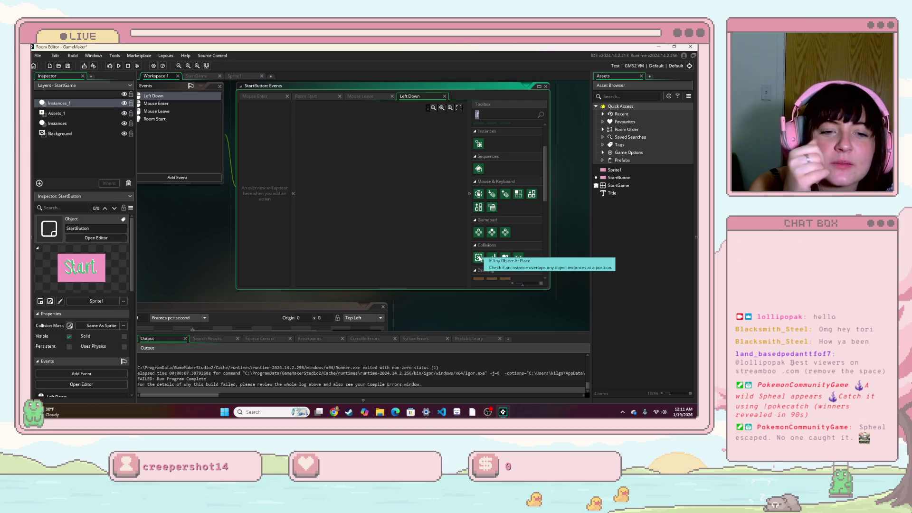
left_click_drag(494, 258, 409, 185)
left_click(417, 177)
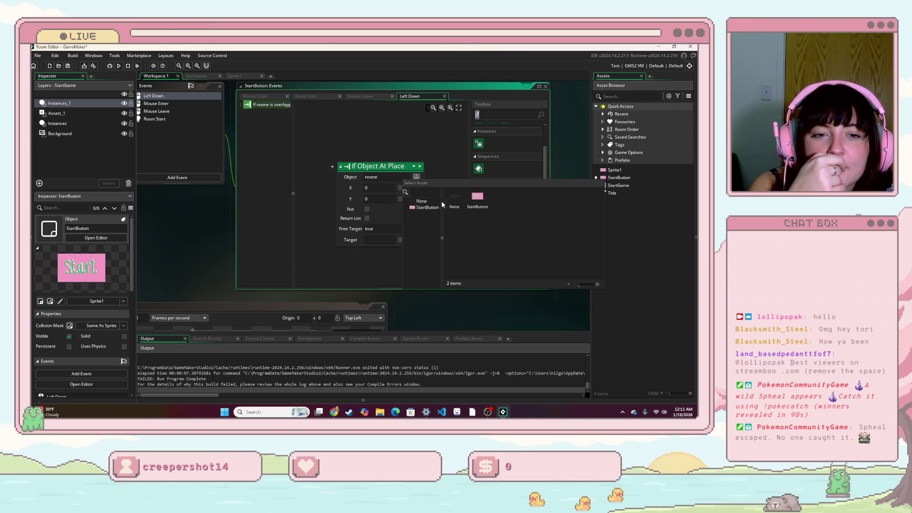
type("mouse")
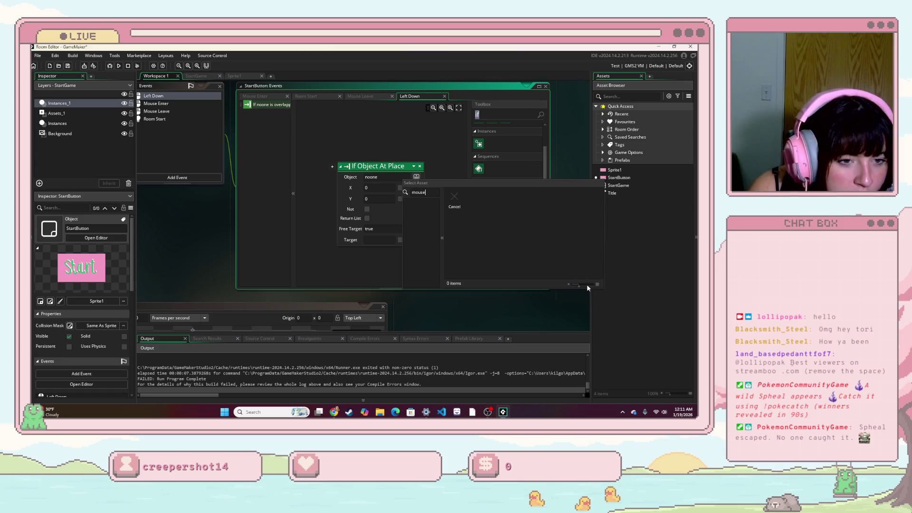
left_click(370, 167)
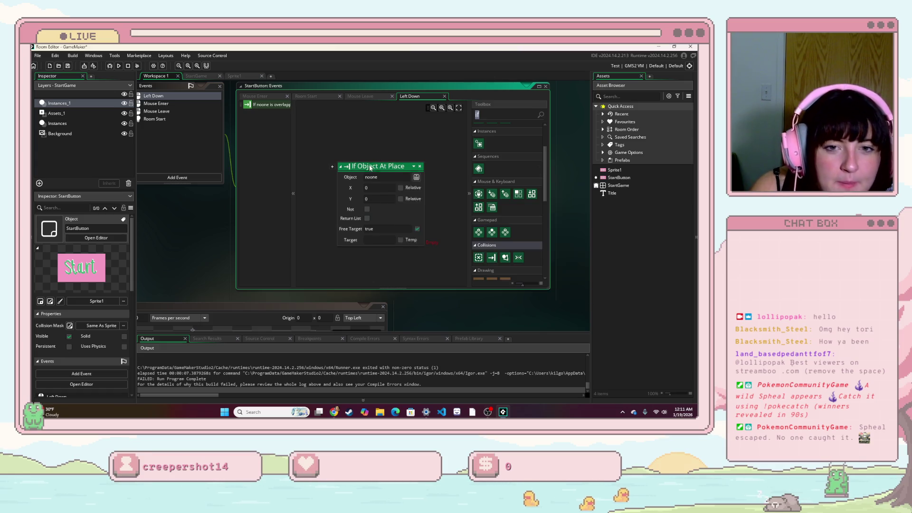
left_click(415, 168)
key("Return")
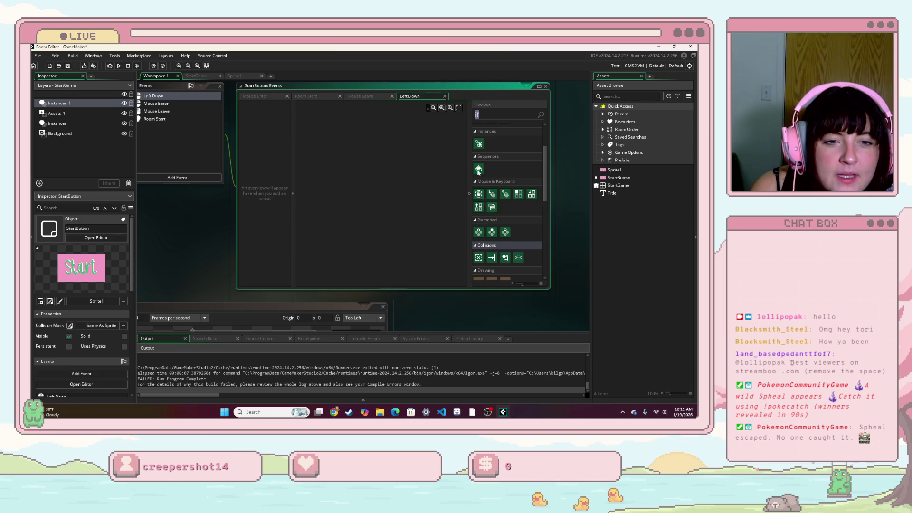
scroll(478, 166, "up", 2)
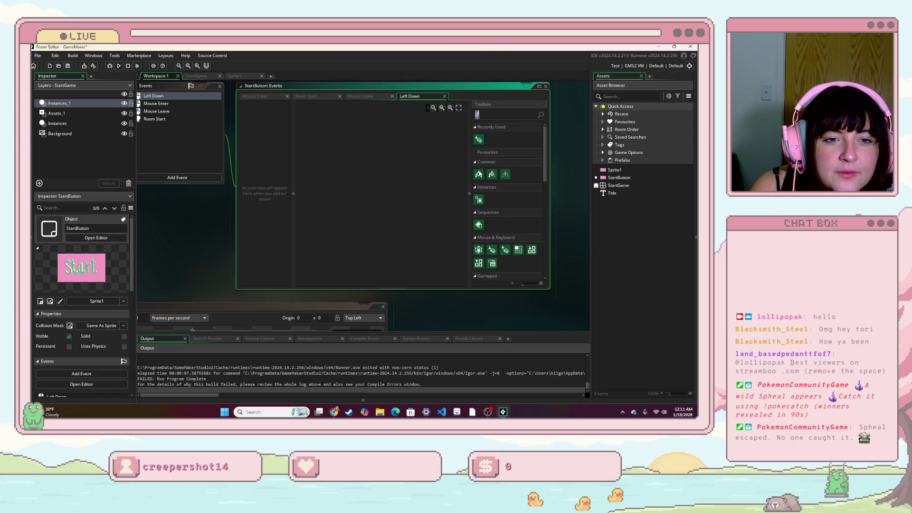
- Drop an If Variable block into Left Down with variable mouse_x, Is Equal, Value 0
left_click_drag(478, 174, 322, 172)
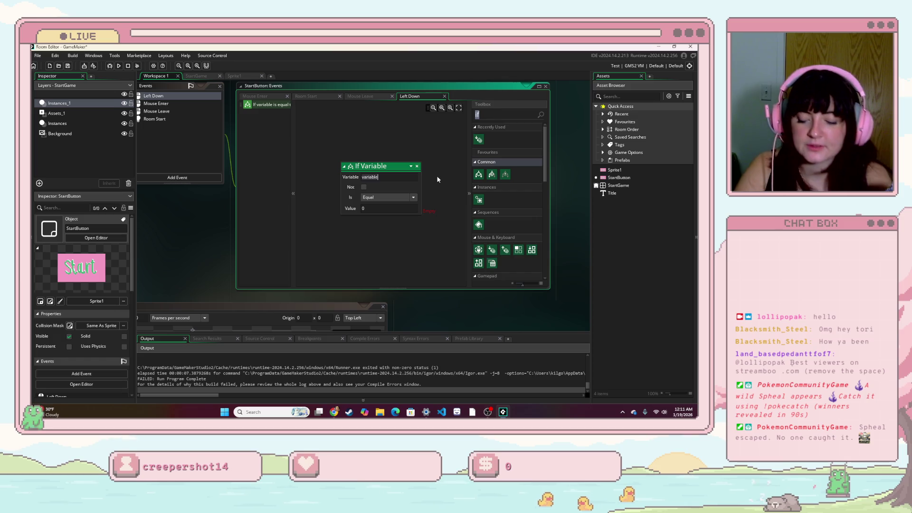
type("mouse")
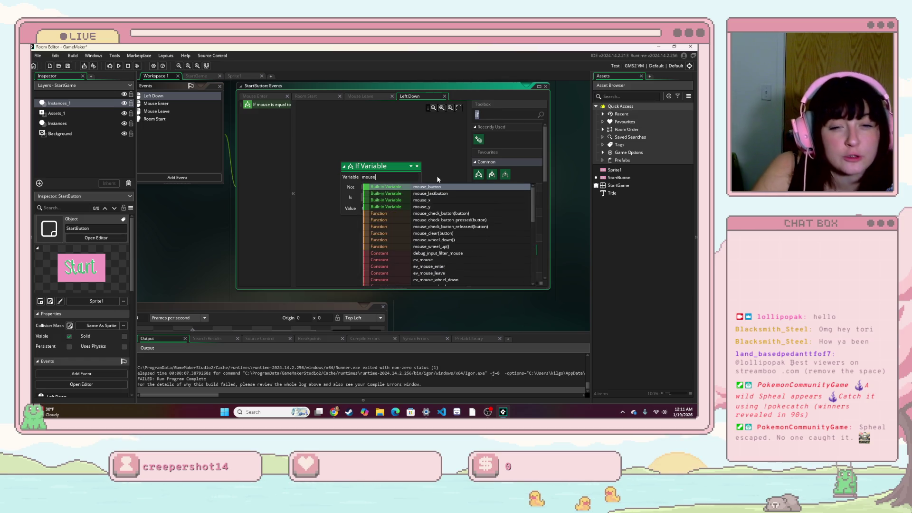
left_click(440, 200)
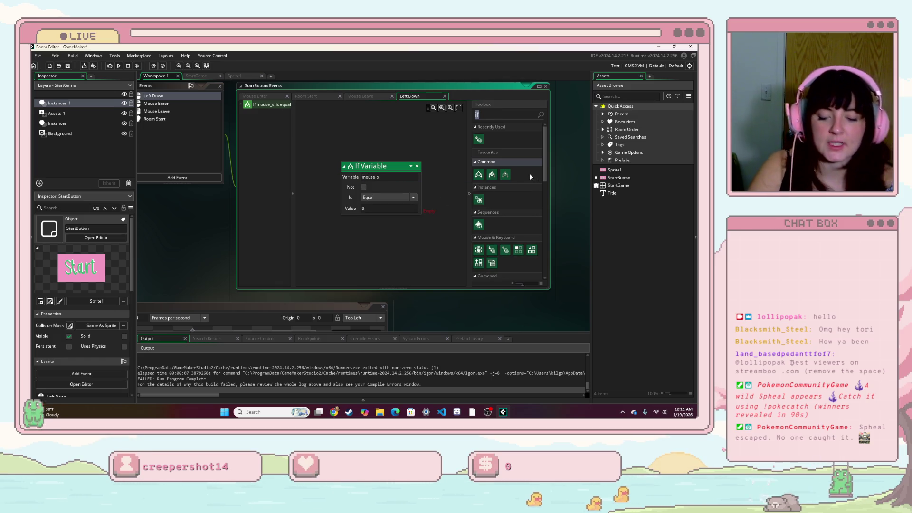
left_click(380, 176)
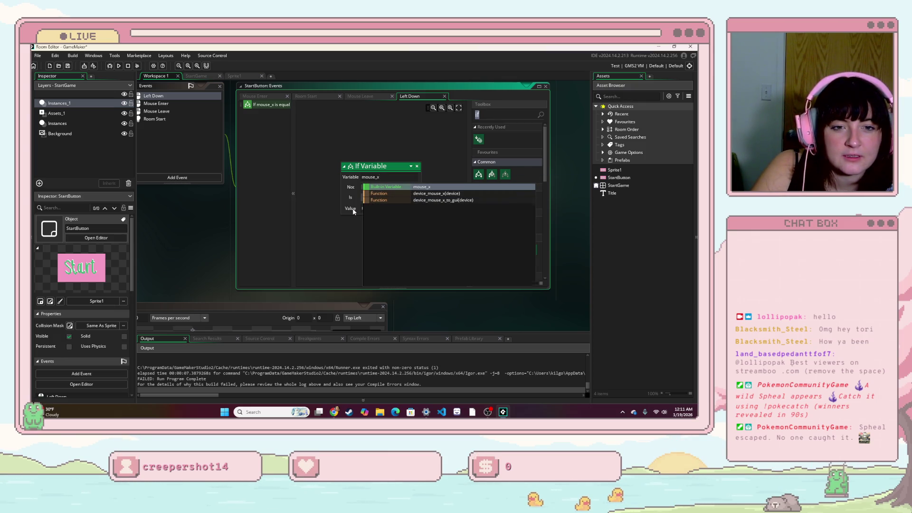
left_click(396, 211)
left_click(413, 197)
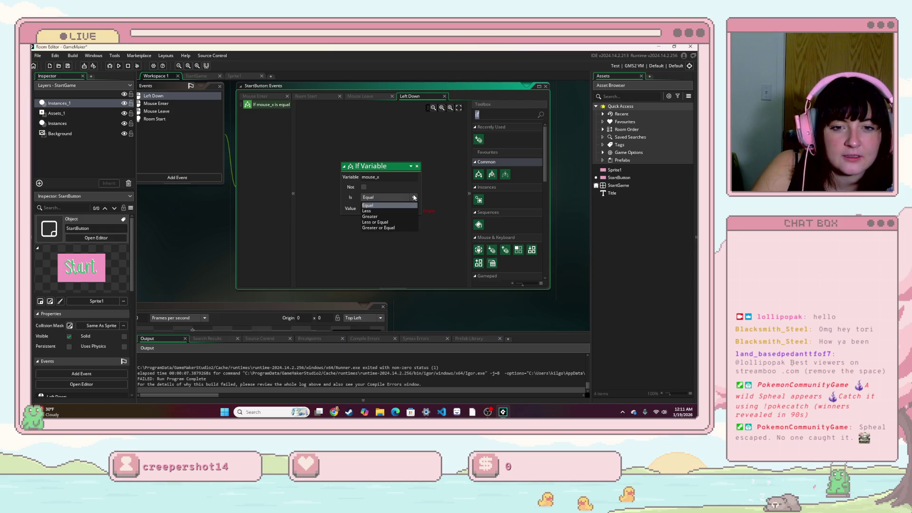
left_click(390, 205)
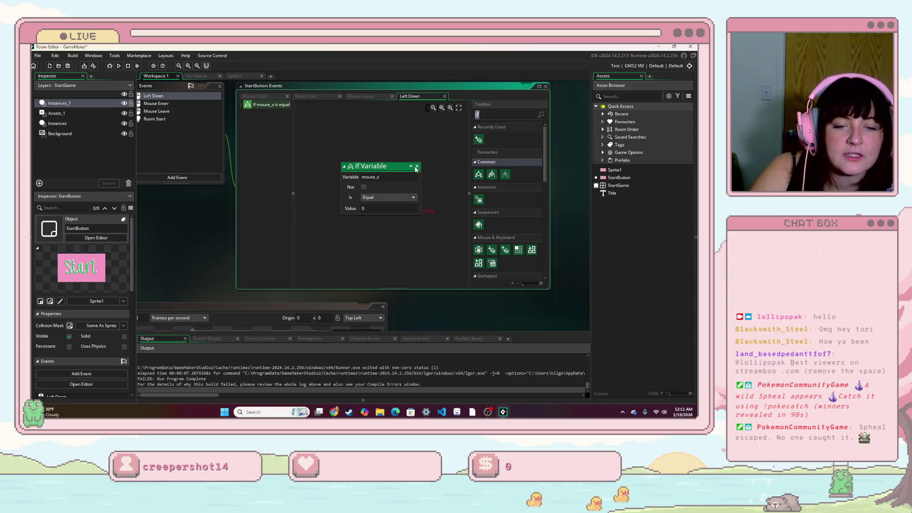
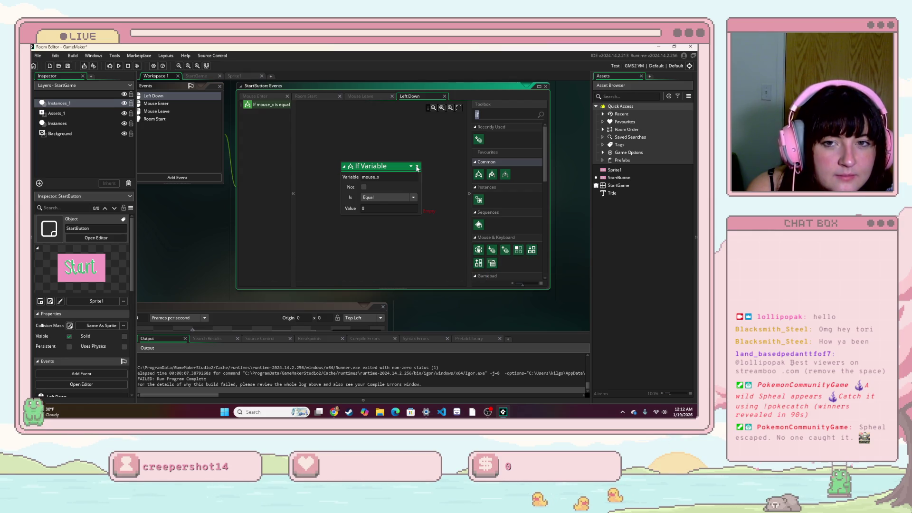
- Delete the If Variable action from StartButton's Left Down event, then dismiss the Add Event list
left_click(417, 166)
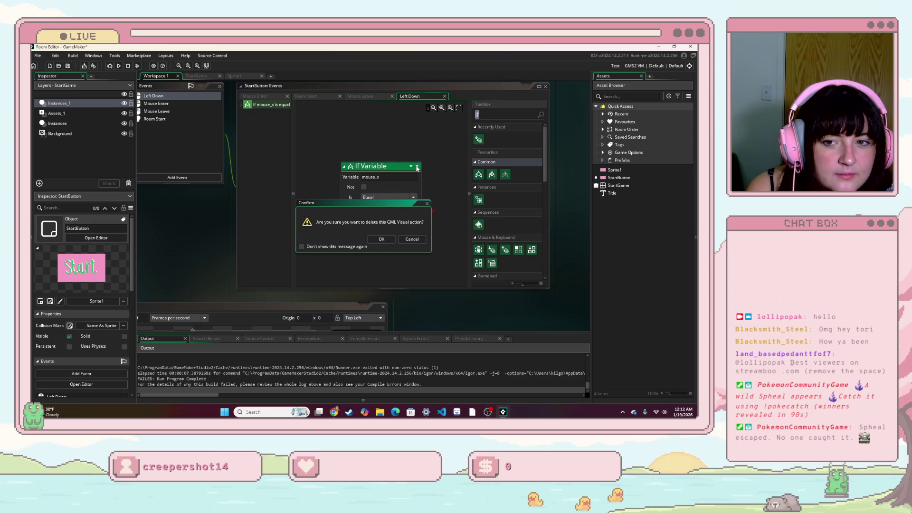
left_click(386, 239)
left_click(177, 177)
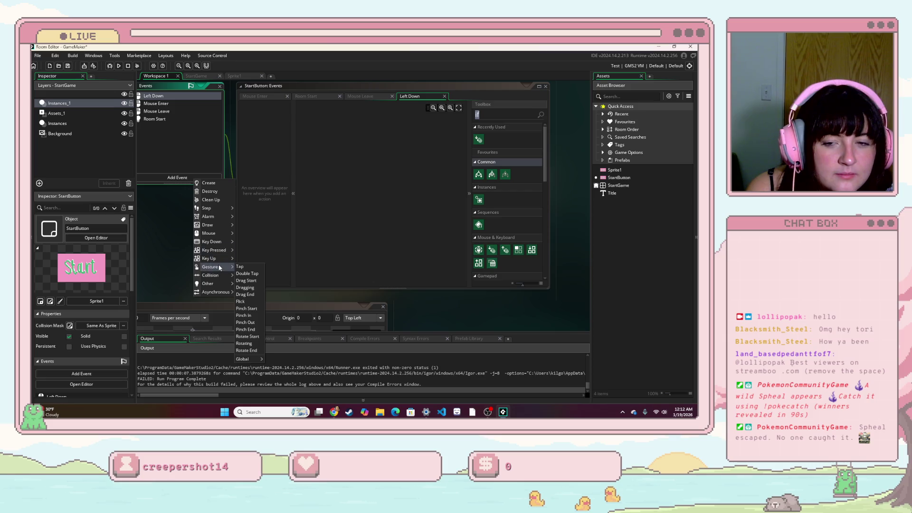
mouse_move(227, 232)
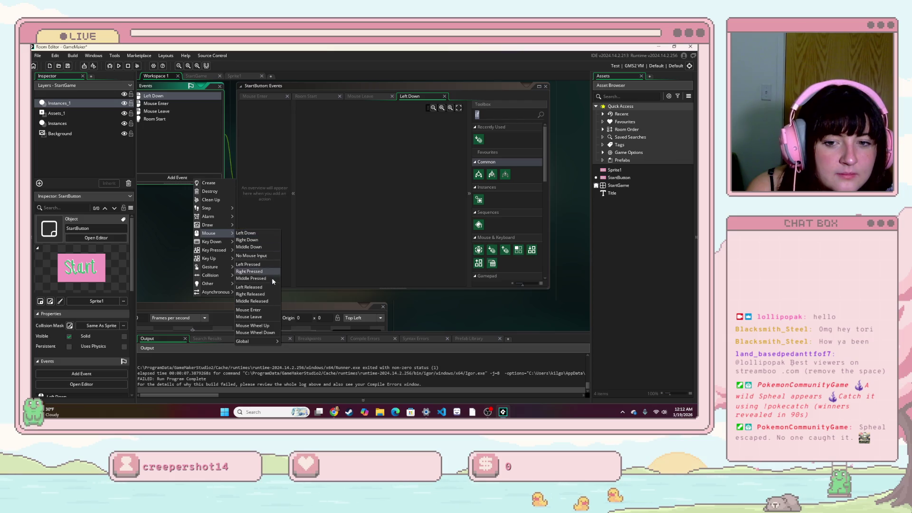
mouse_move(260, 340)
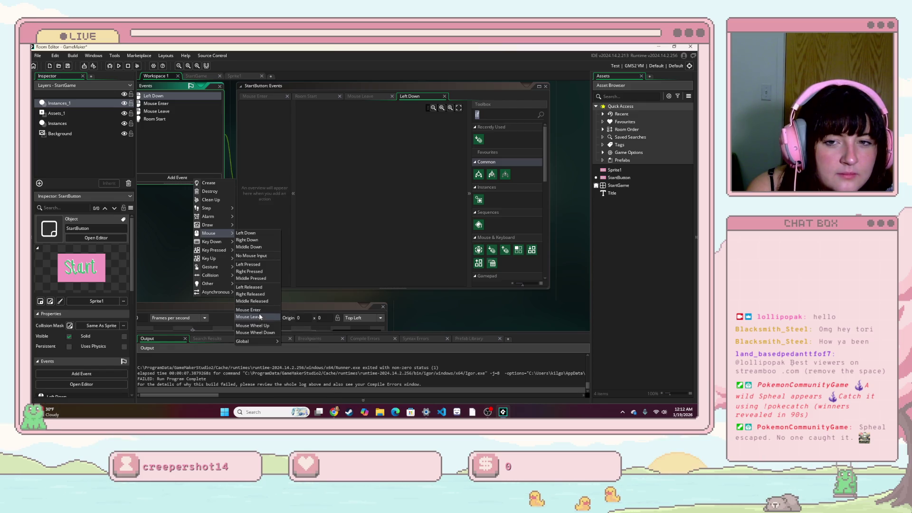
left_click(349, 243)
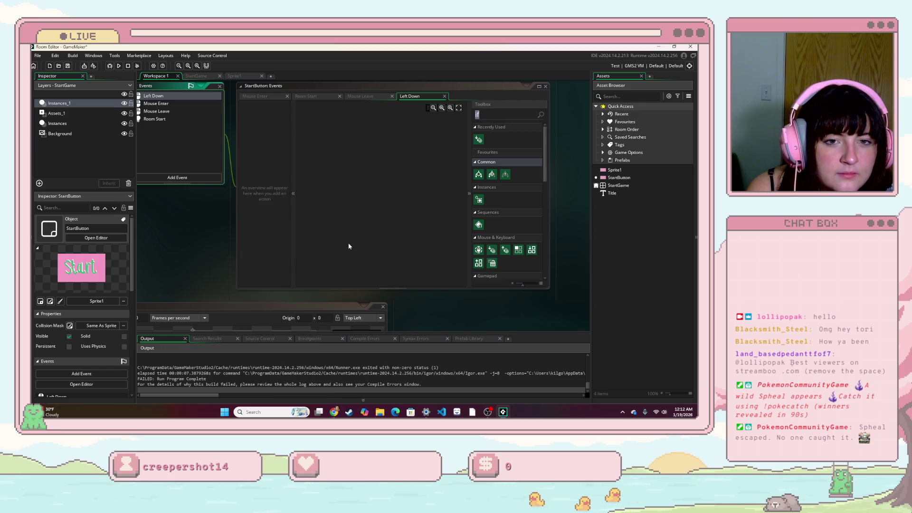
left_click(506, 115)
type("eve")
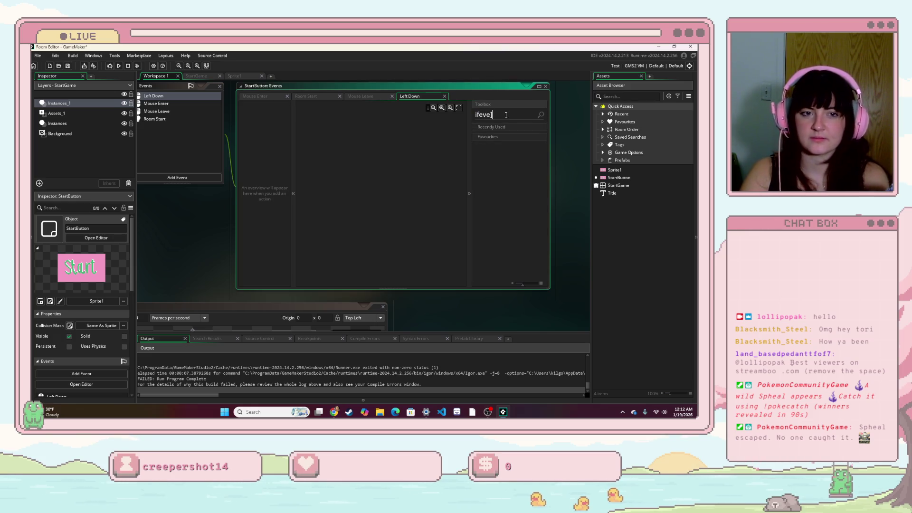
key("BackSpace")
key("BackSpace")
key("BackSpace")
type("eve")
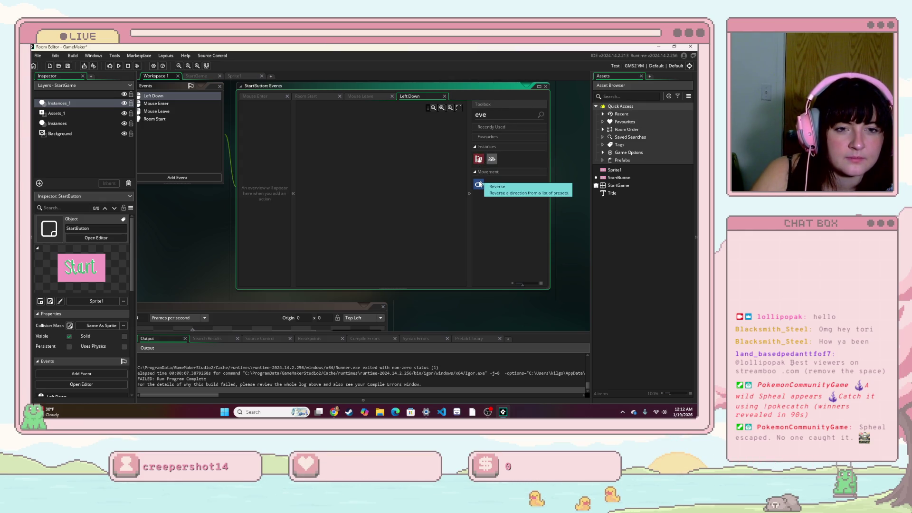
left_click_drag(492, 160, 394, 168)
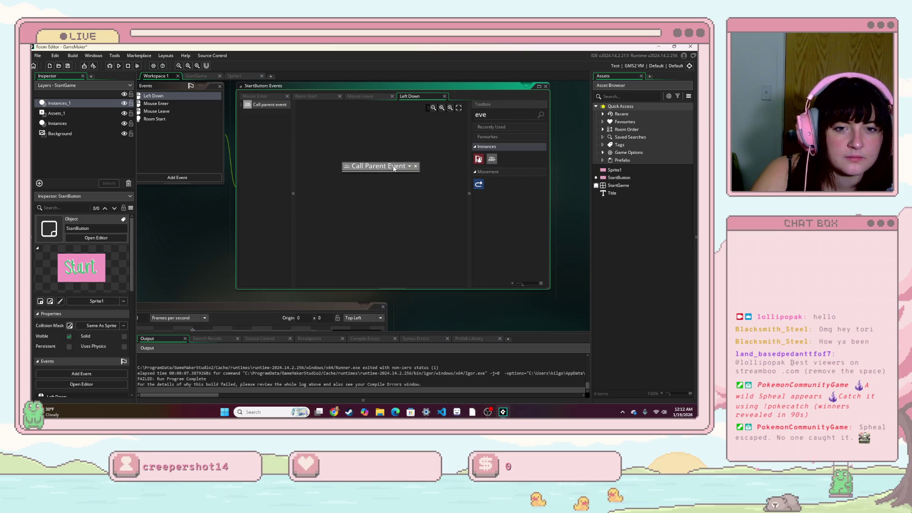
left_click(410, 167)
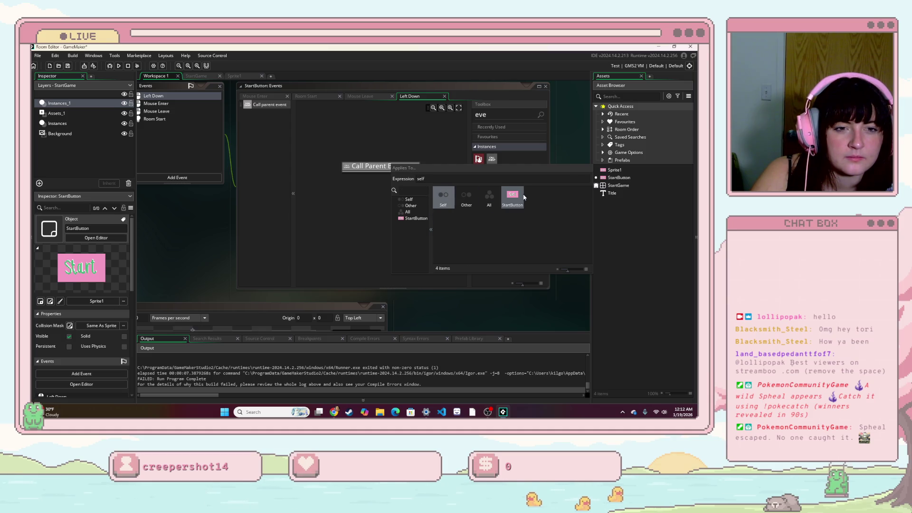
left_click(512, 195)
left_click(409, 166)
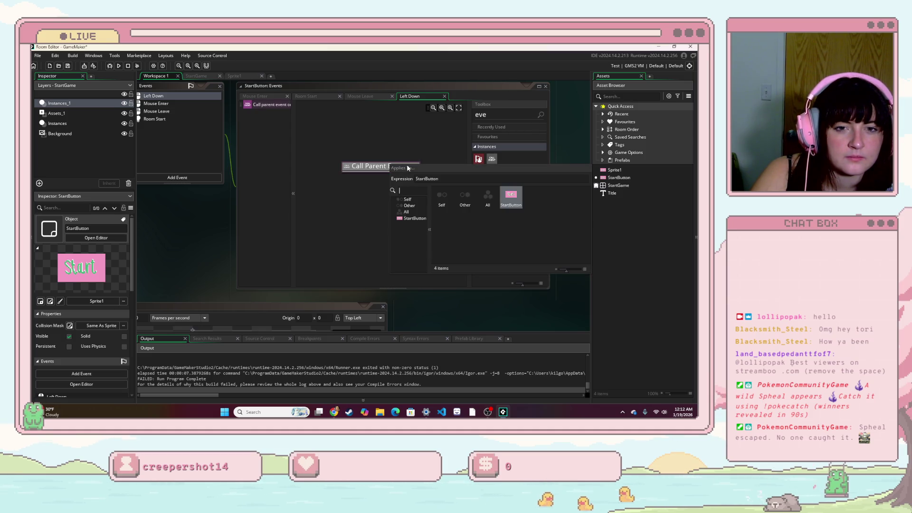
left_click(370, 172)
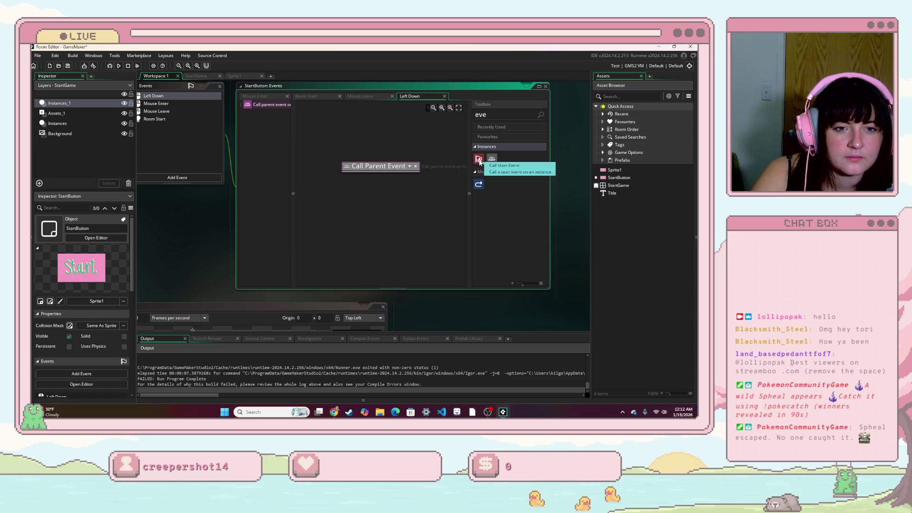
left_click(415, 166)
left_click(394, 240)
mouse_move(492, 158)
left_mouse_down()
mouse_move(451, 184)
mouse_move(380, 167)
left_mouse_up()
left_click(383, 178)
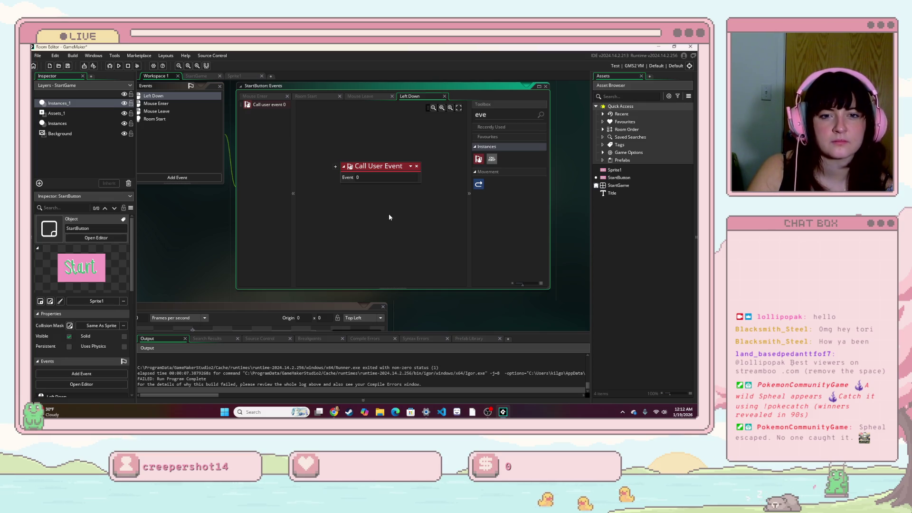
left_click(417, 166)
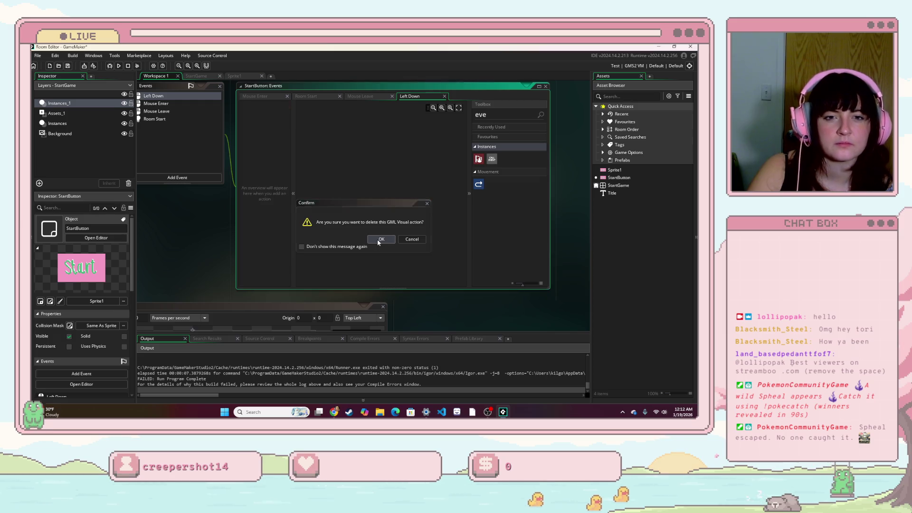
left_click(380, 240)
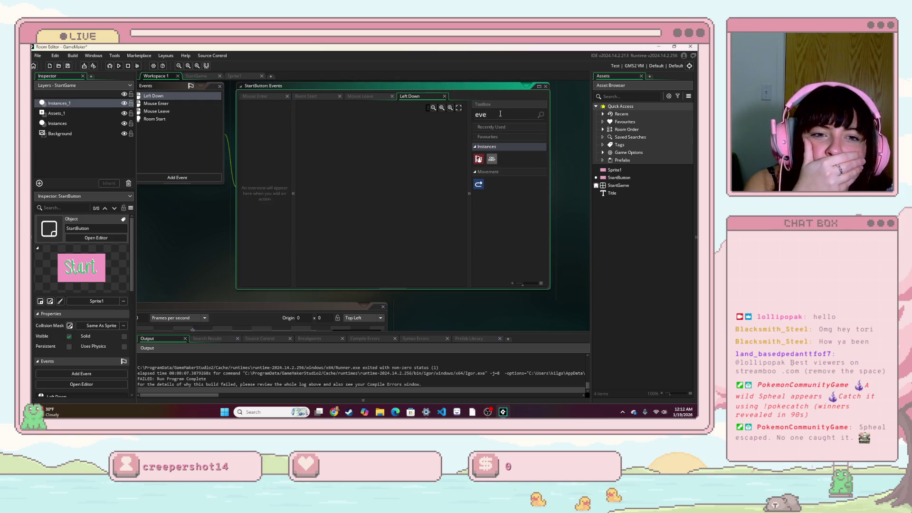
key("BackSpace")
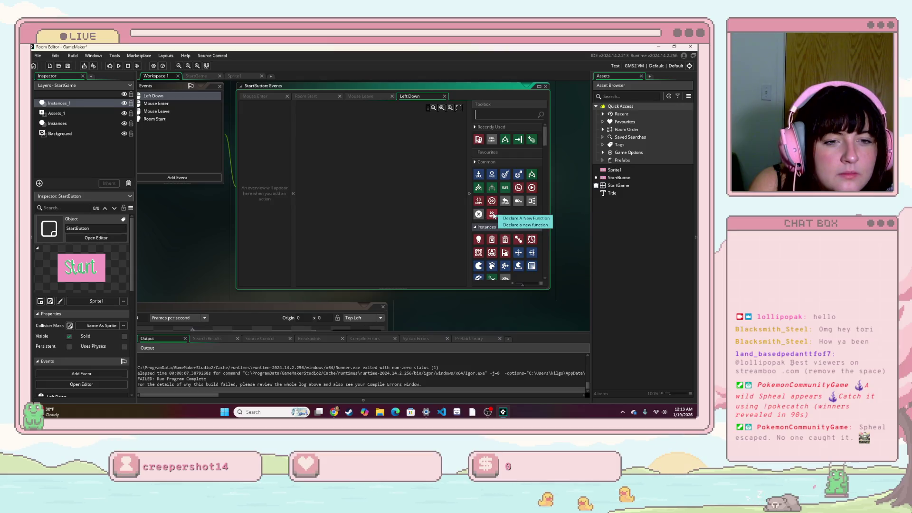
scroll(493, 216, "down", 1)
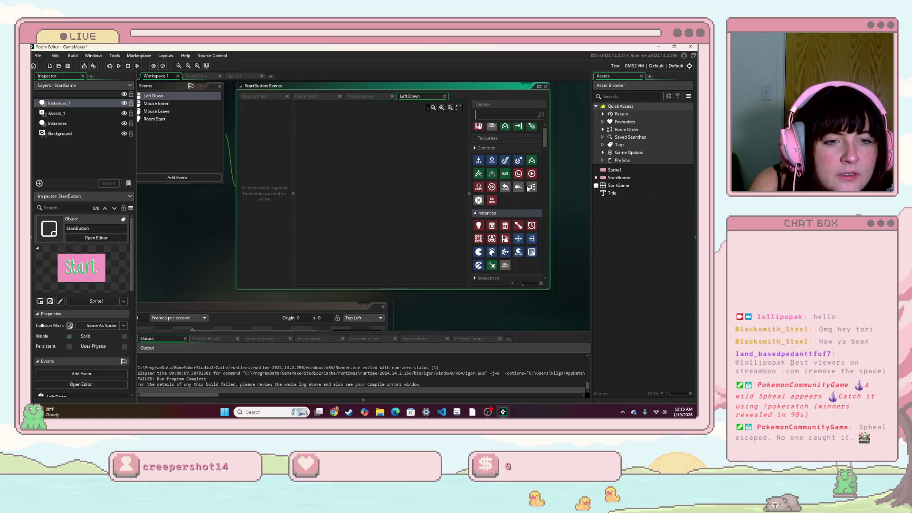
scroll(519, 190, "down", 2)
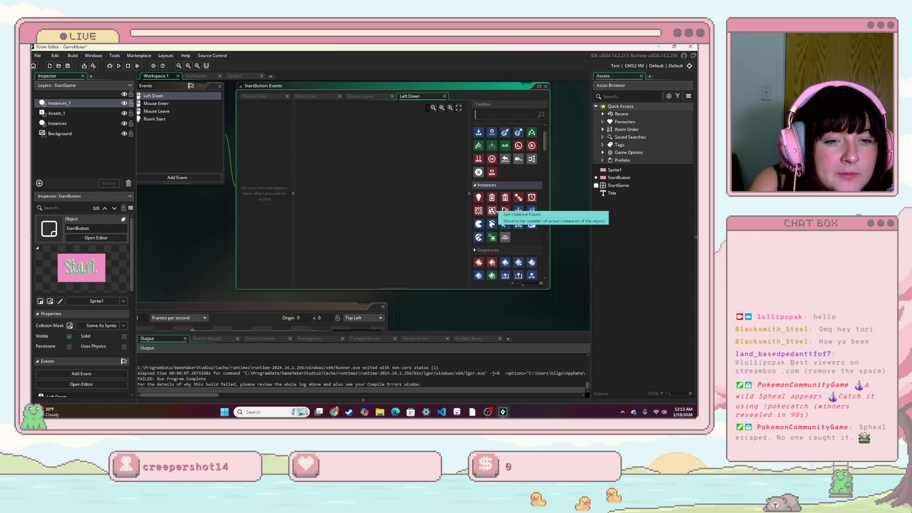
scroll(520, 214, "down", 2)
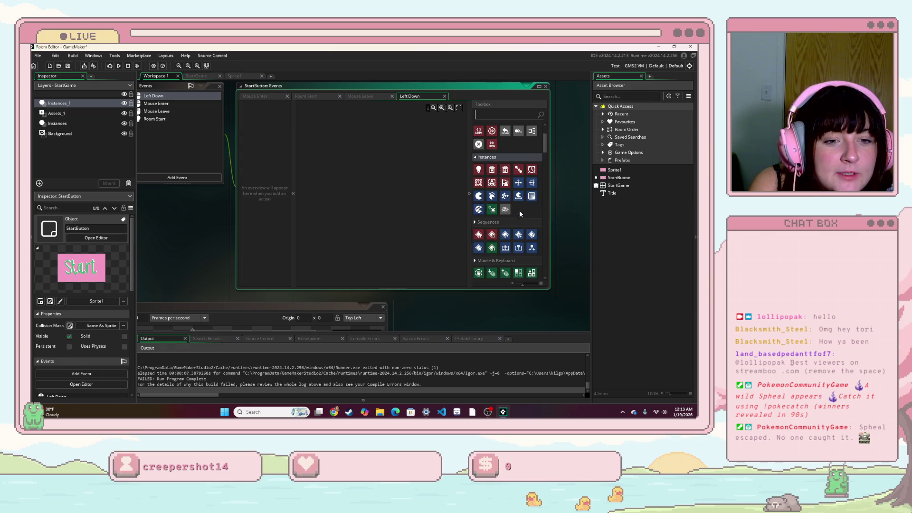
scroll(515, 235, "down", 3)
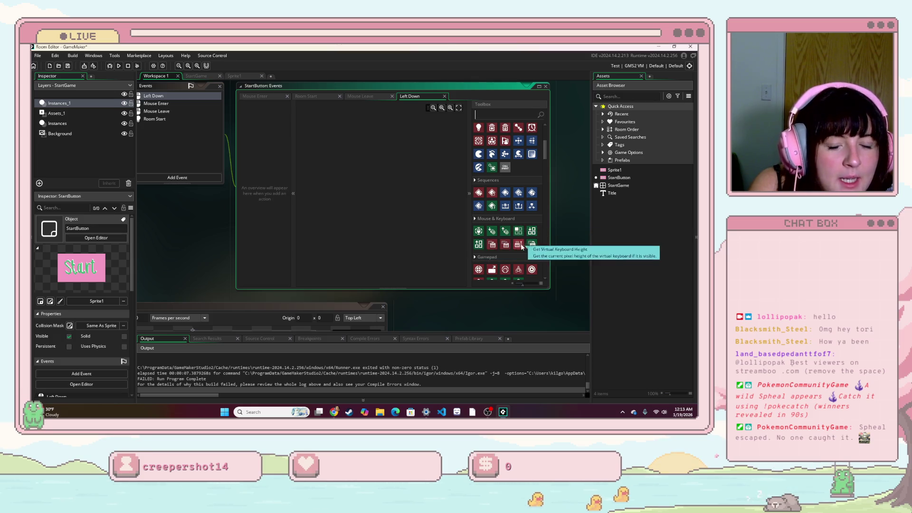
scroll(484, 246, "down", 2)
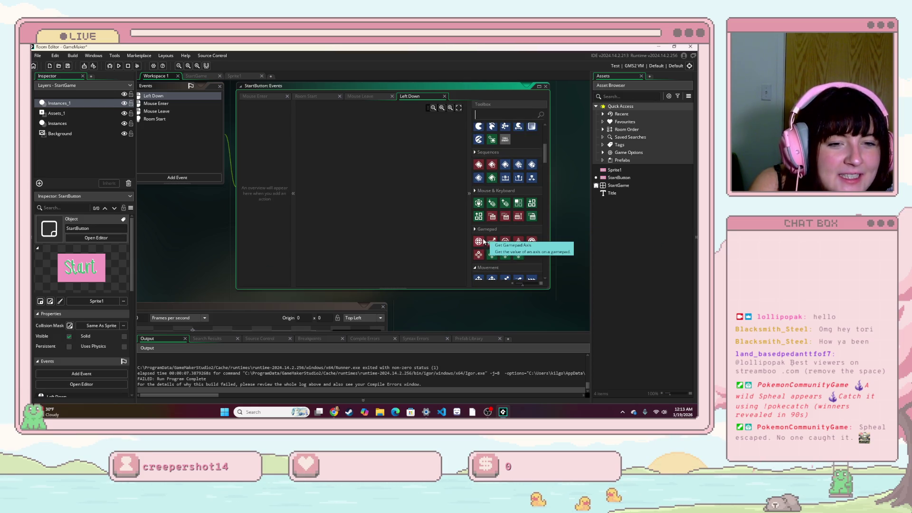
scroll(513, 254, "down", 4)
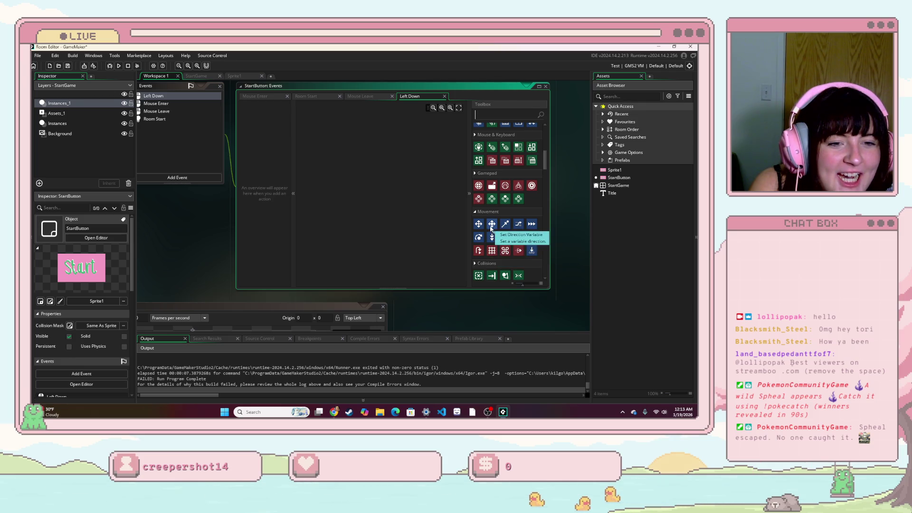
scroll(531, 256, "down", 2)
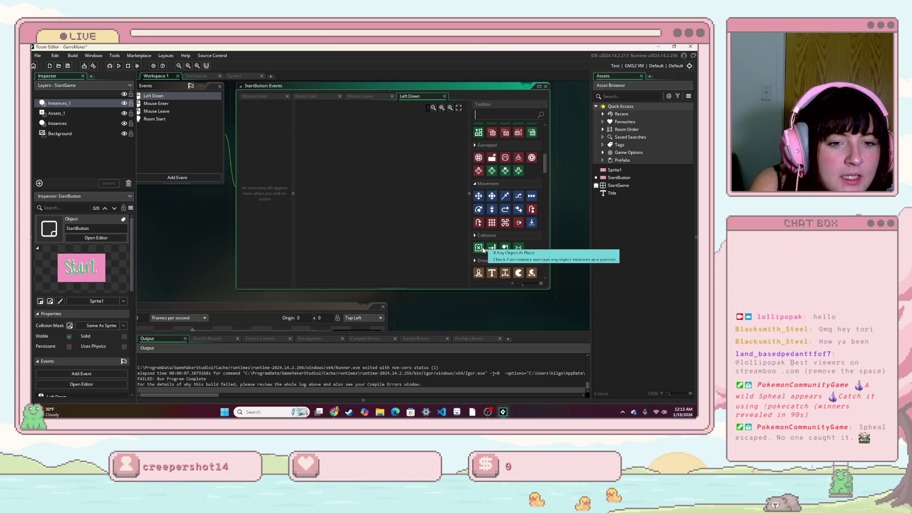
scroll(483, 250, "down", 2)
scroll(487, 247, "down", 2)
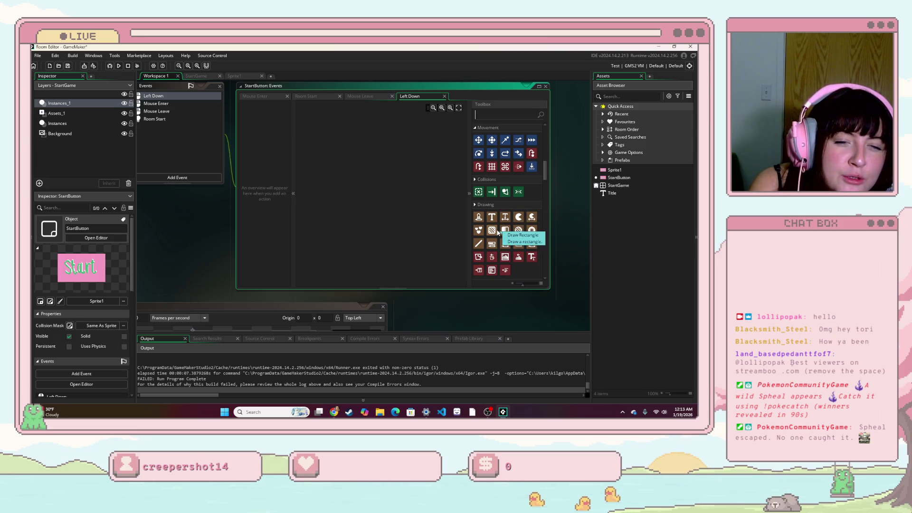
scroll(489, 240, "down", 2)
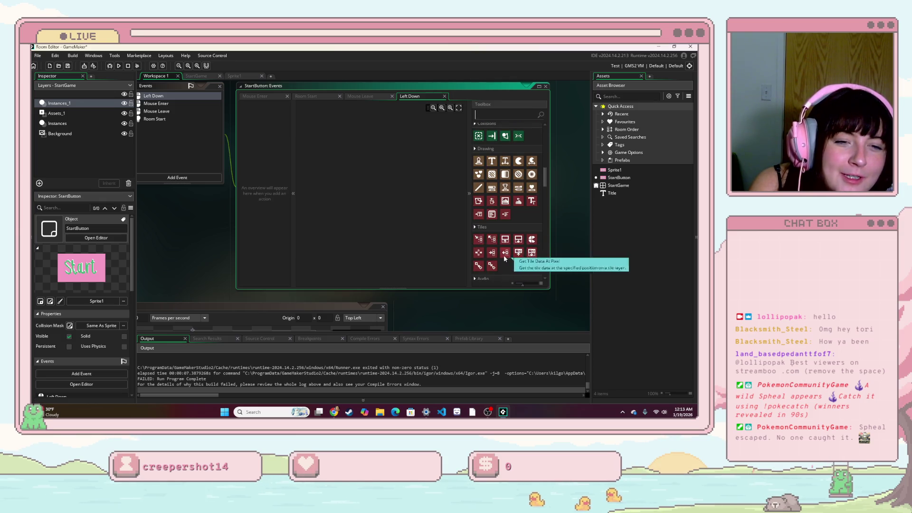
scroll(485, 254, "down", 2)
scroll(485, 252, "down", 4)
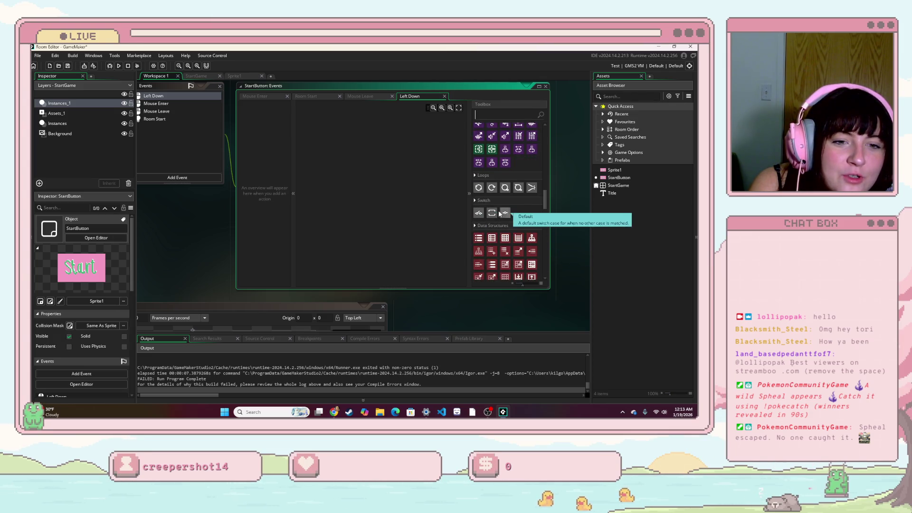
scroll(506, 215, "down", 1)
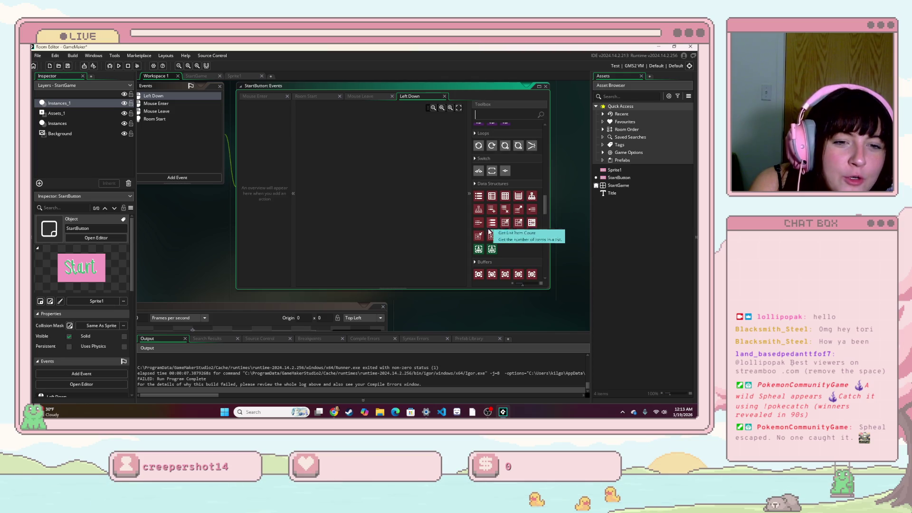
scroll(494, 233, "down", 1)
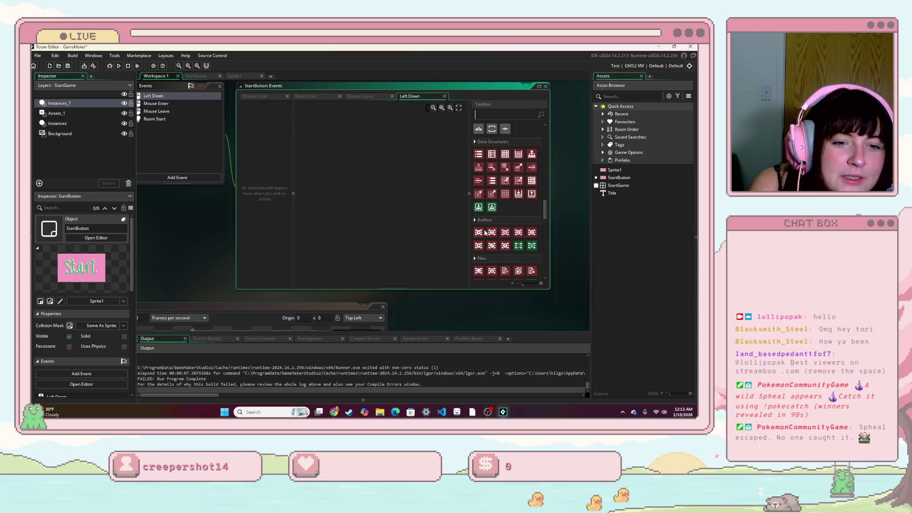
scroll(496, 240, "down", 2)
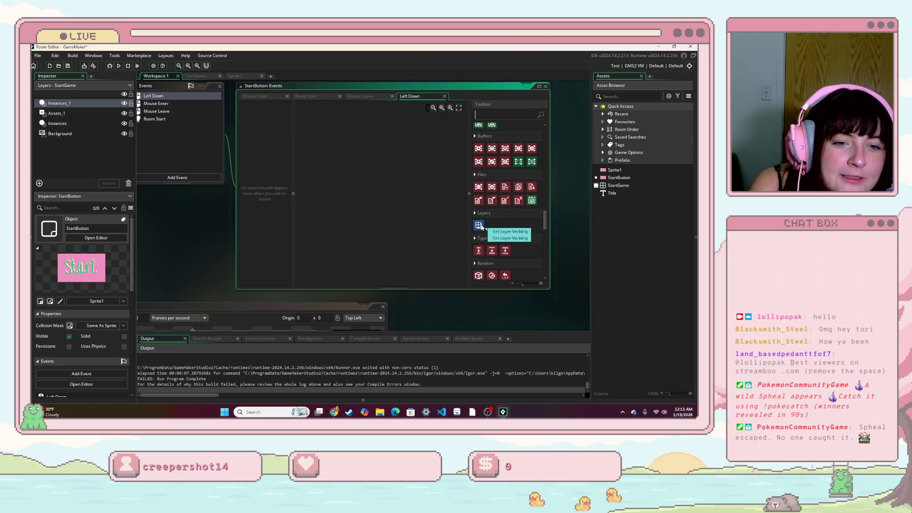
scroll(480, 227, "down", 1)
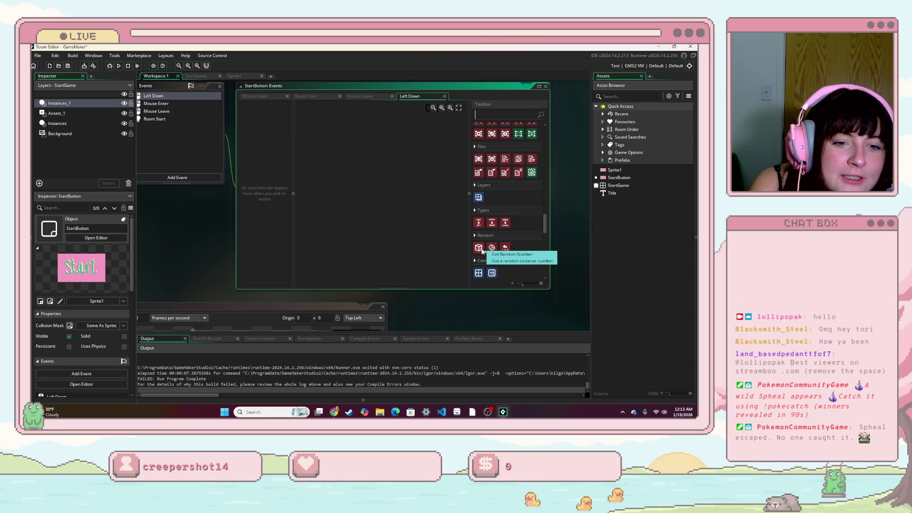
scroll(481, 249, "down", 1)
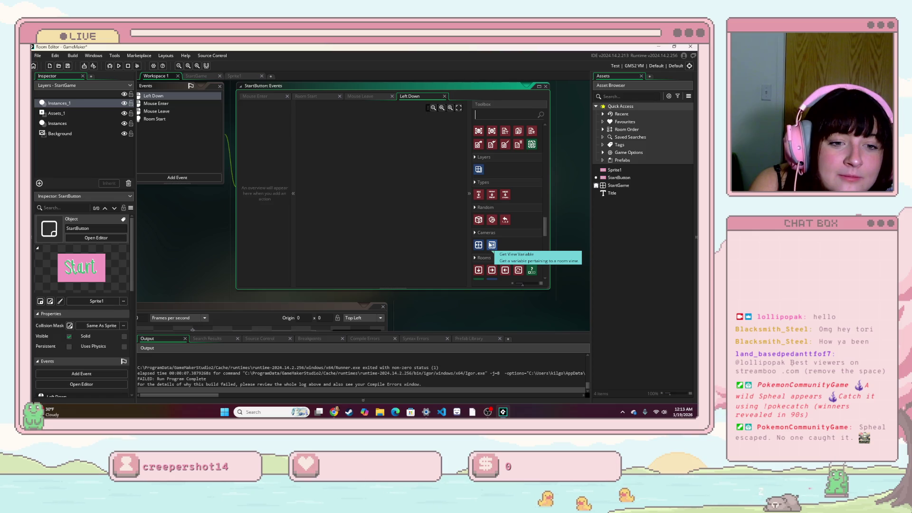
scroll(481, 247, "down", 1)
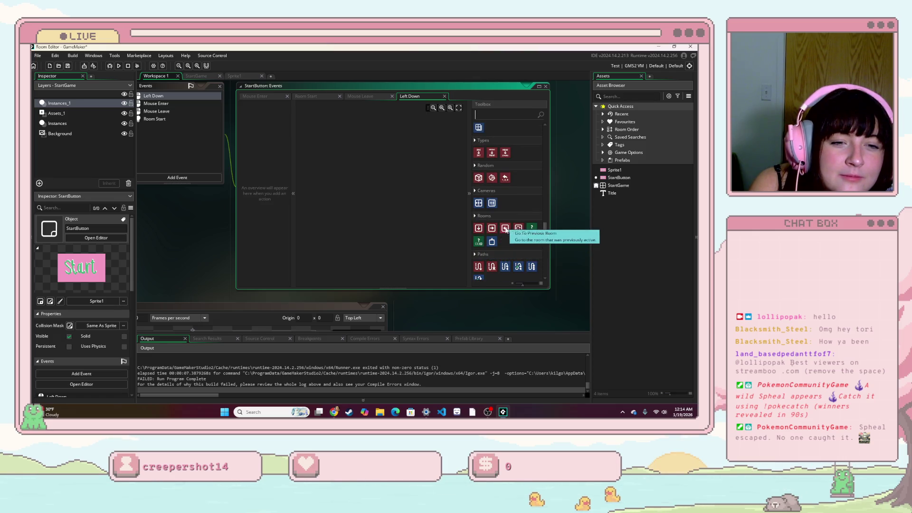
scroll(532, 229, "down", 1)
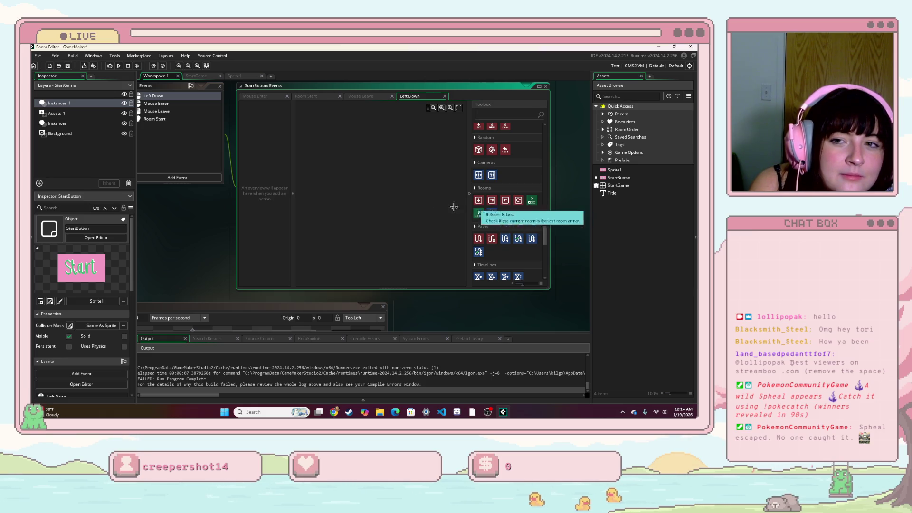
mouse_move(231, 227)
left_mouse_down()
mouse_move(349, 233)
mouse_move(366, 224)
mouse_move(352, 248)
mouse_move(299, 243)
mouse_move(332, 229)
mouse_move(254, 242)
left_mouse_up()
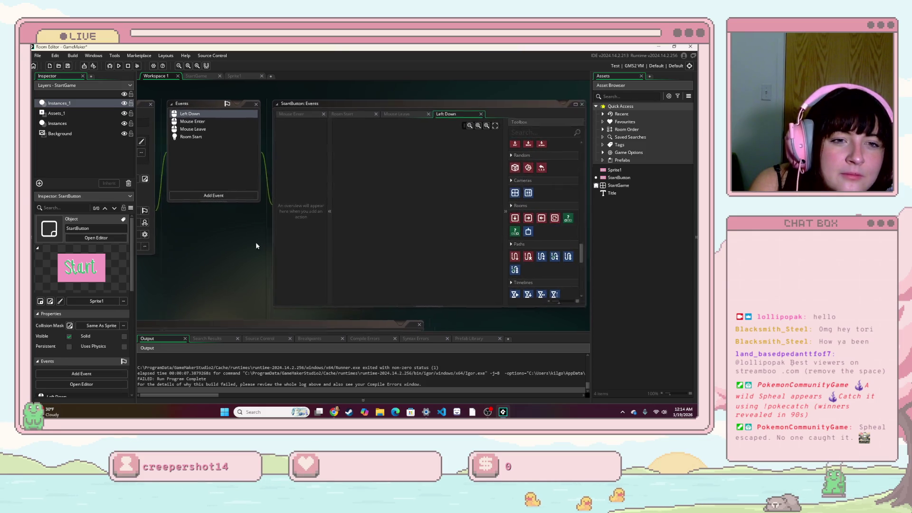
- Add a Go To Next Room action to the Left Down event and run the game in debug mode
type("go")
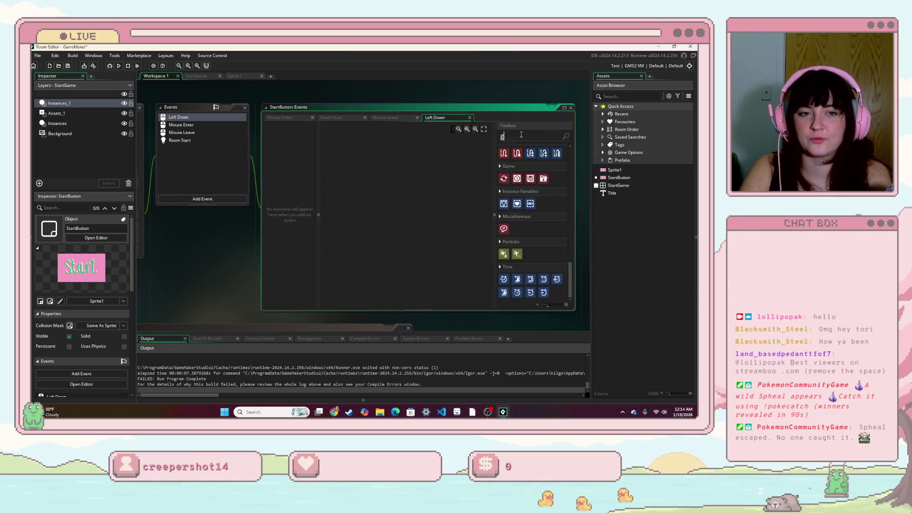
mouse_move(516, 180)
left_mouse_down()
mouse_move(397, 182)
mouse_move(400, 192)
left_mouse_up()
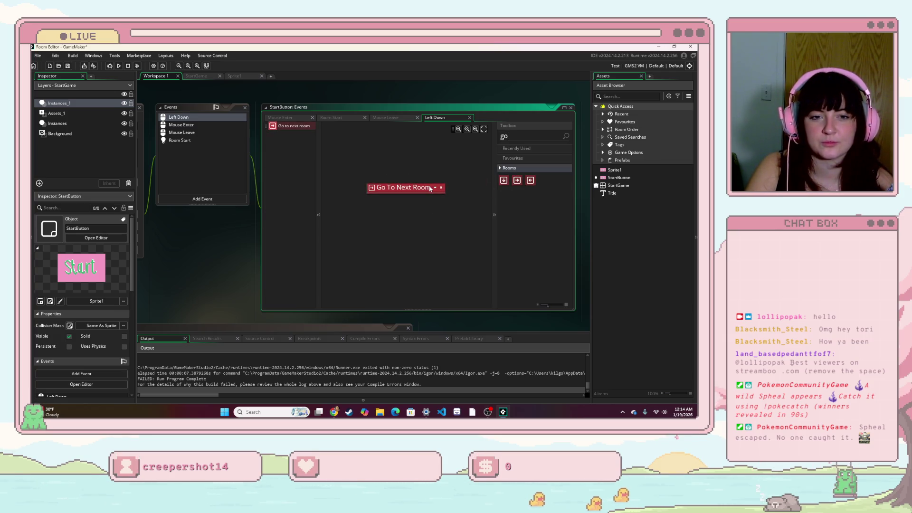
left_click(111, 66)
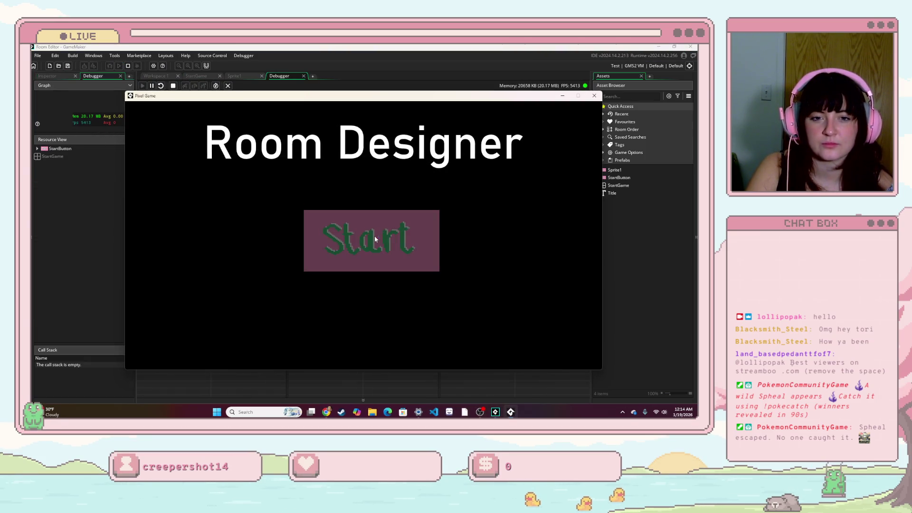
- Press Start in the running game, then close the paused game window
left_click(374, 236)
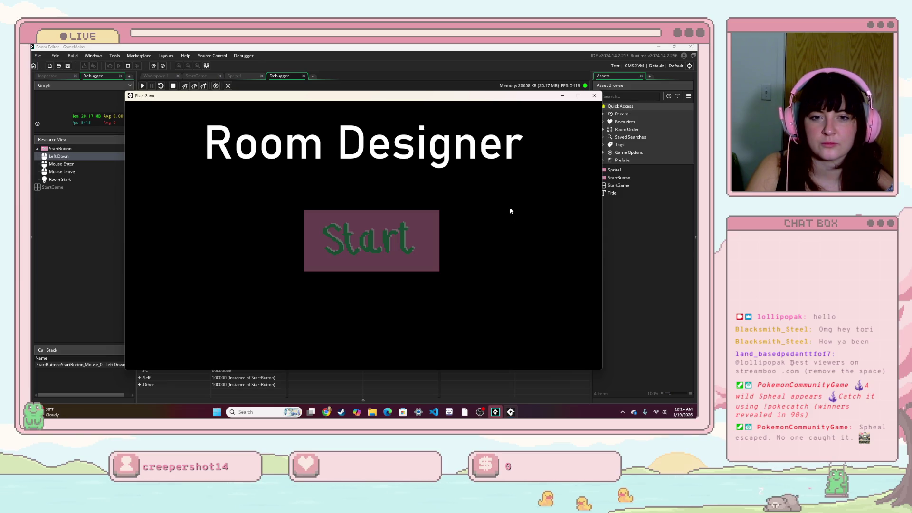
left_click(594, 96)
left_click(363, 288)
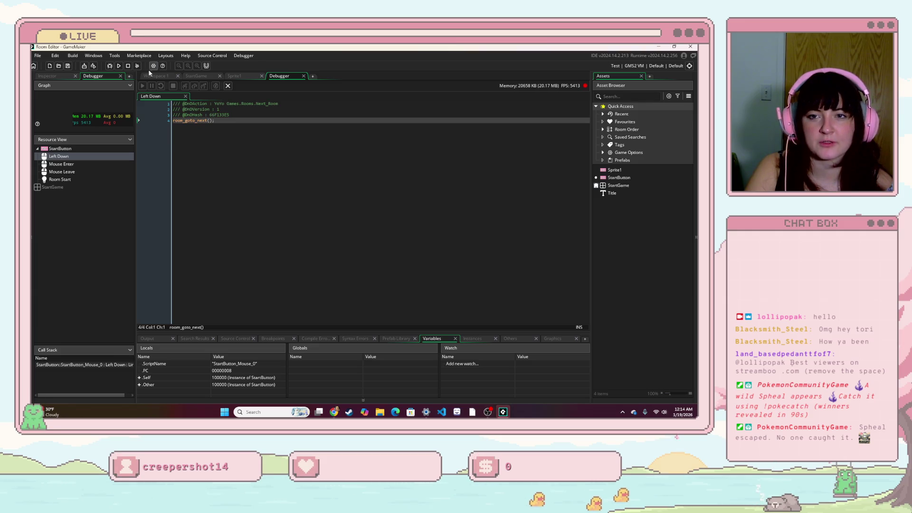
- Relaunch, press Start, abort after the next-room Code Error, and return to the StartGame room
left_click(119, 66)
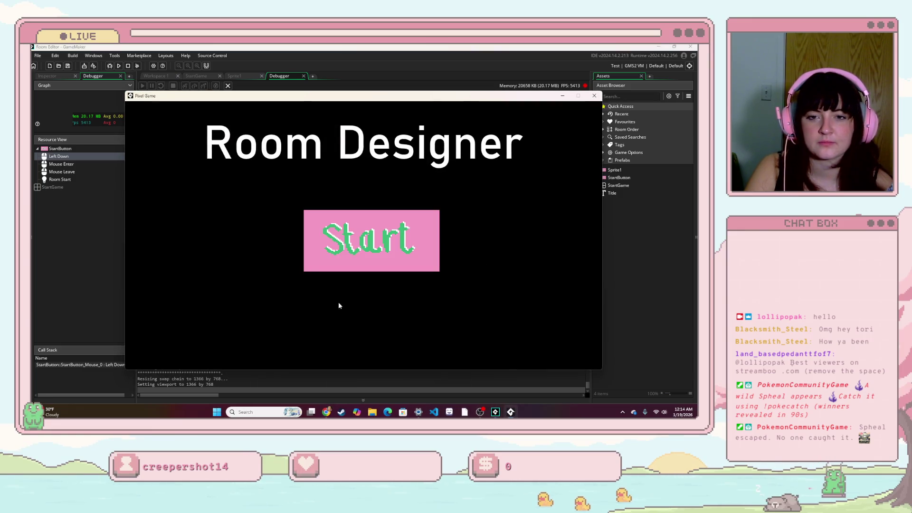
left_click(412, 255)
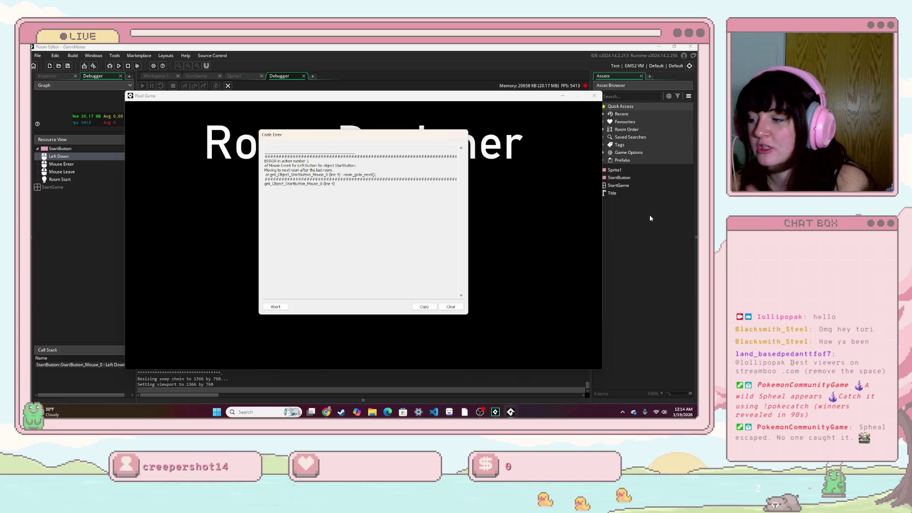
left_click(451, 307)
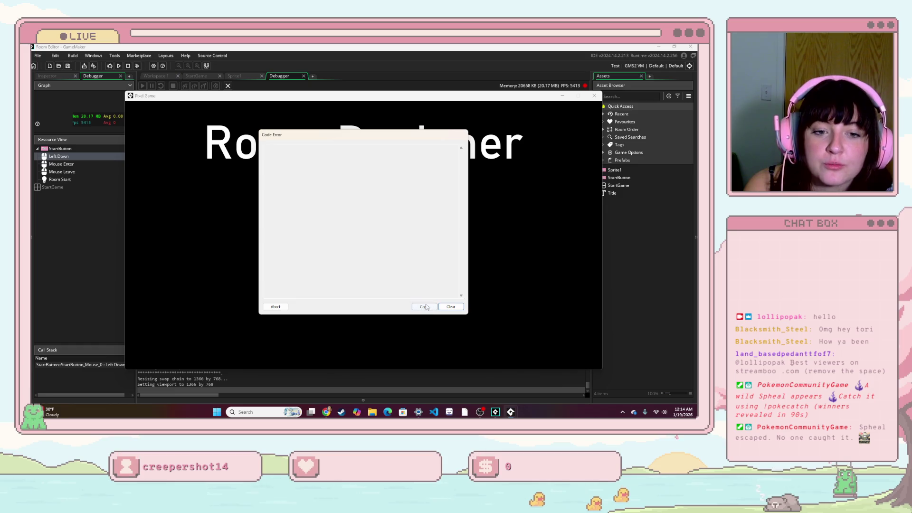
left_click(275, 307)
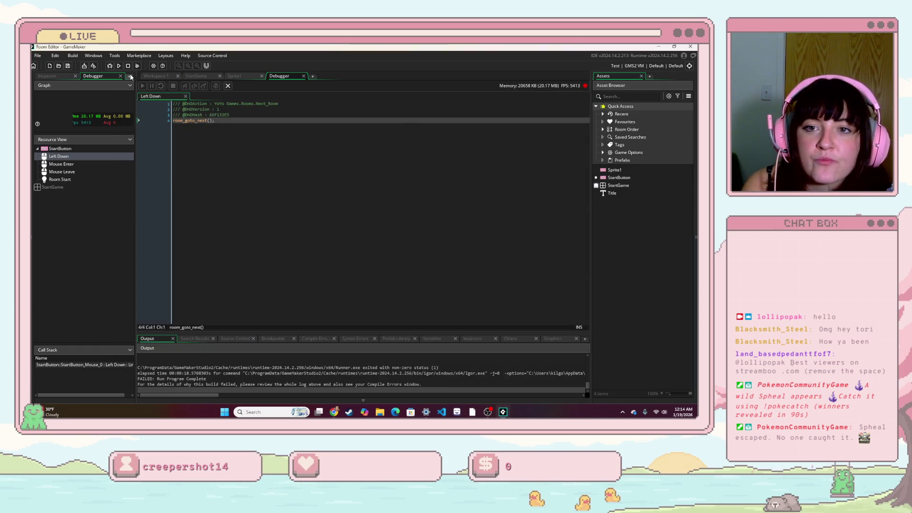
left_click(193, 76)
left_click(489, 238)
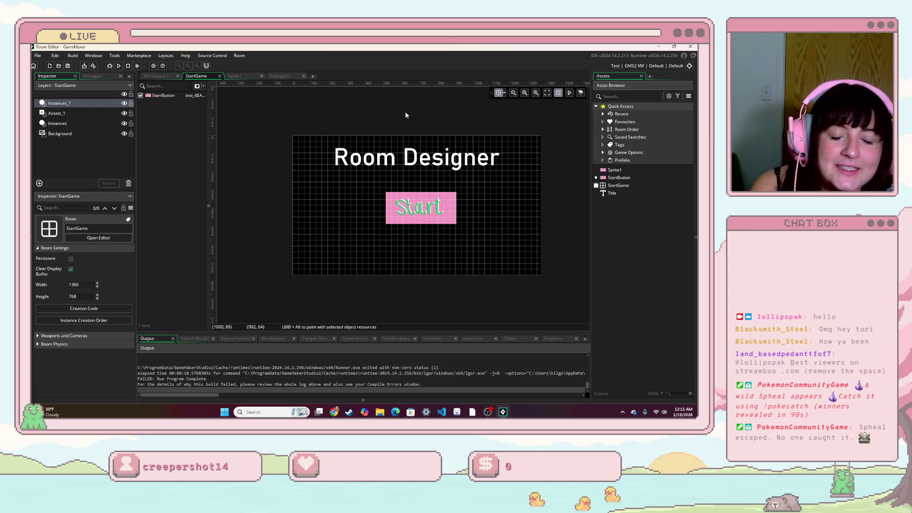
- Create a new room asset named Room2 and center its grid in the room editor
right_click(626, 195)
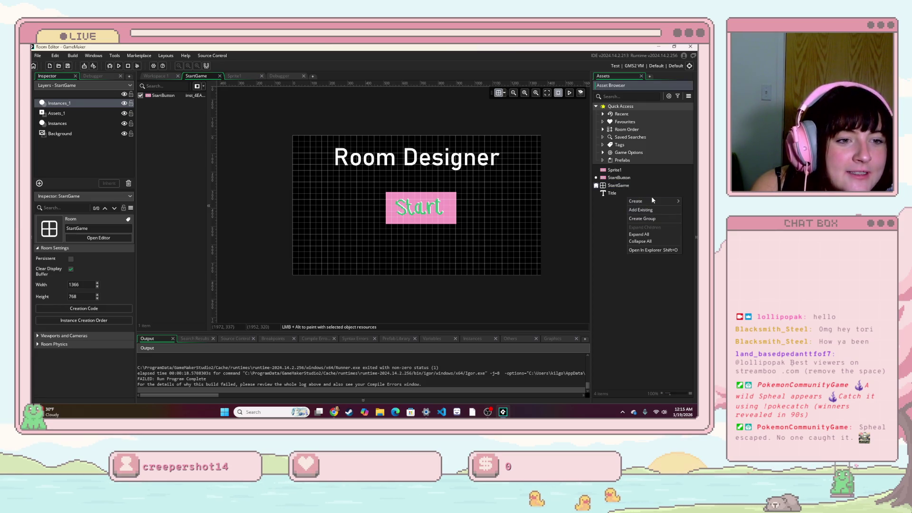
mouse_move(652, 203)
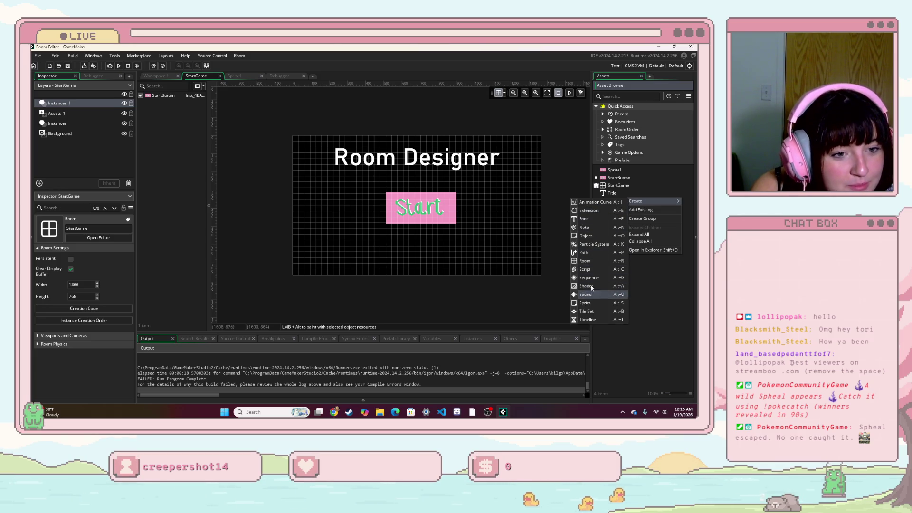
left_click(594, 261)
left_click(482, 161)
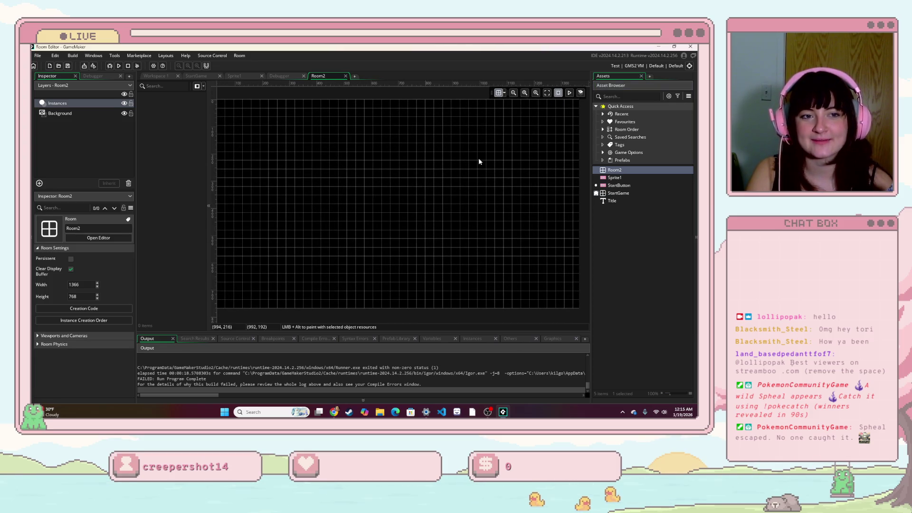
scroll(377, 154, "down", 2)
left_click_drag(354, 155, 363, 159)
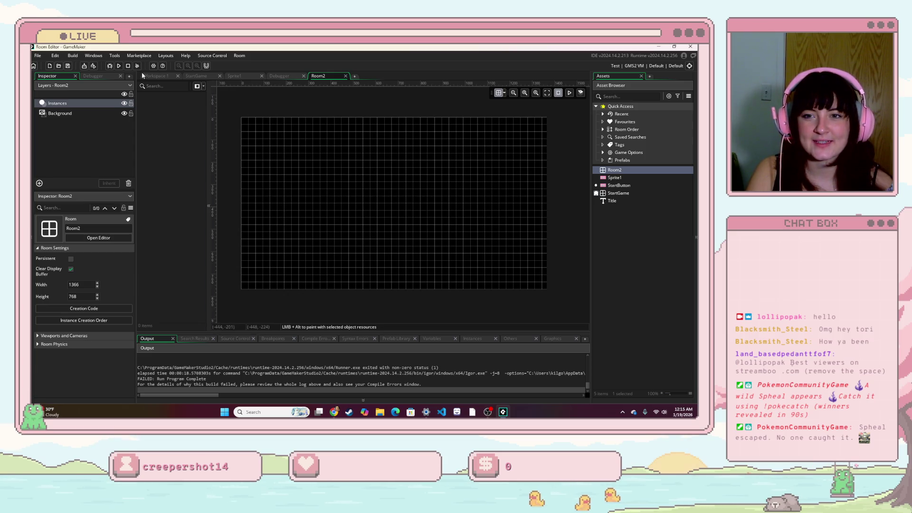
left_click(661, 264)
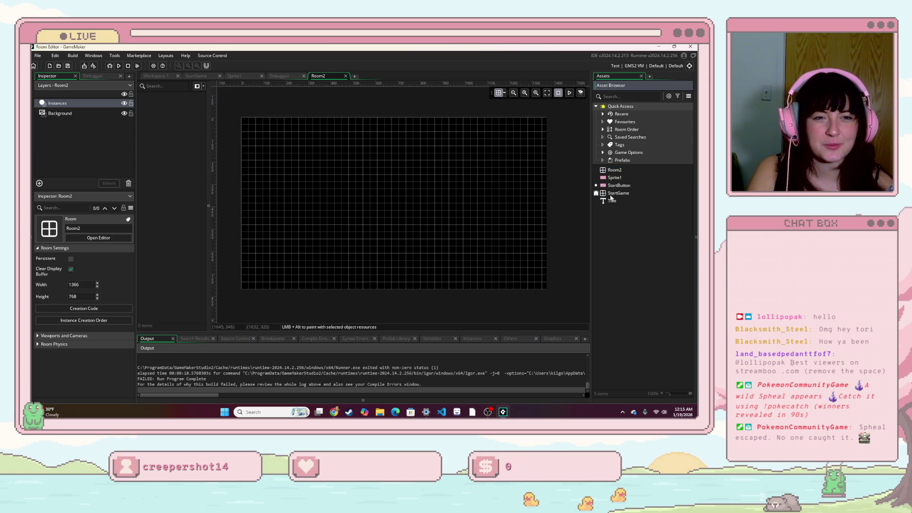
right_click(637, 216)
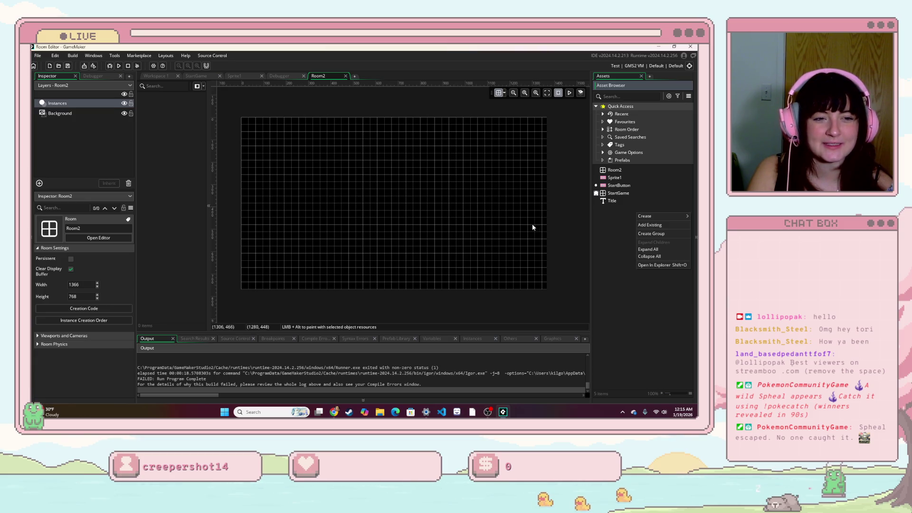
- Create a TileSet1 asset with a new Sprite2, then close the Sprite2 editor
mouse_move(659, 216)
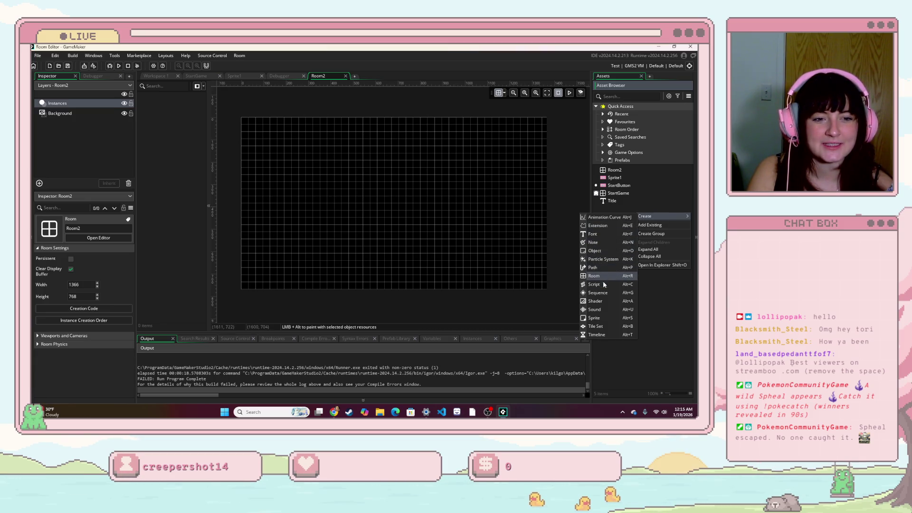
left_click(604, 325)
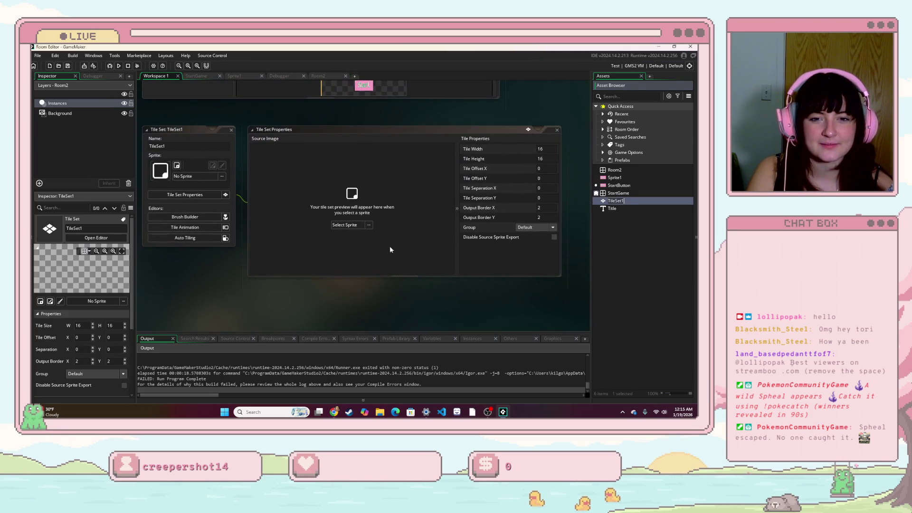
left_click(176, 165)
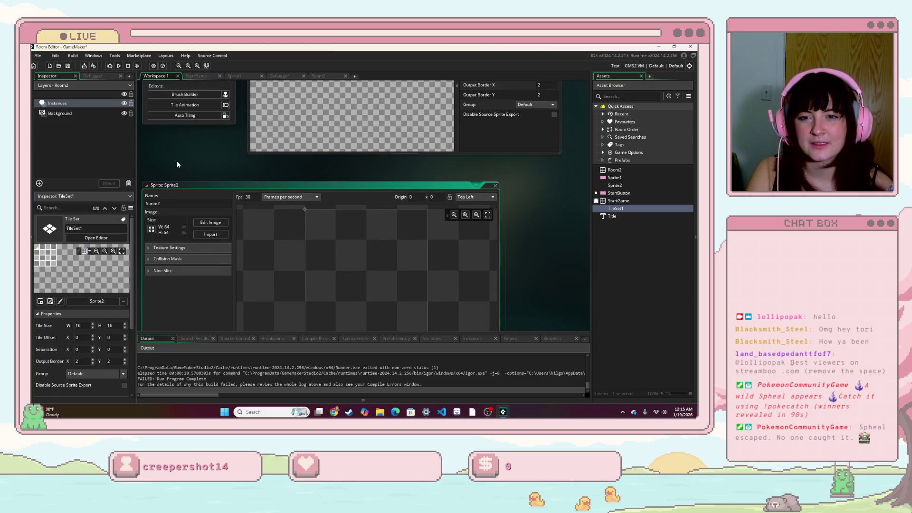
scroll(178, 165, "down", 2)
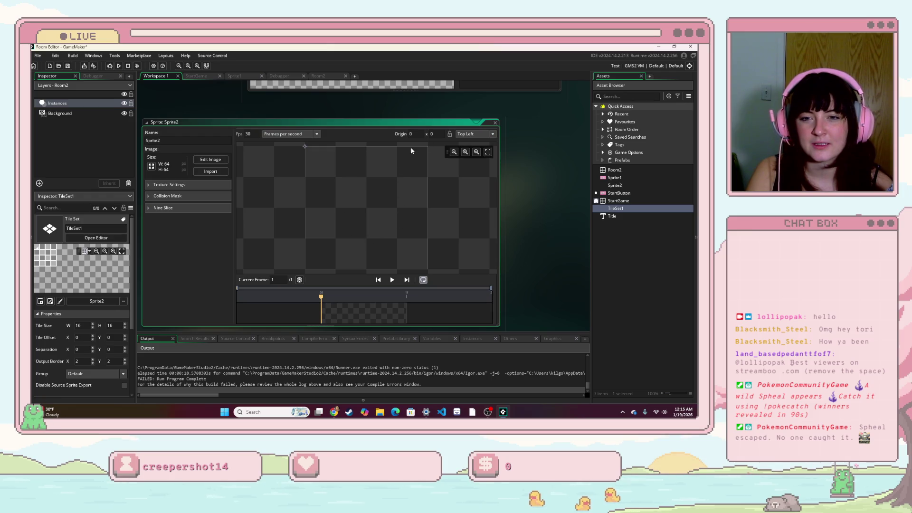
left_click(495, 123)
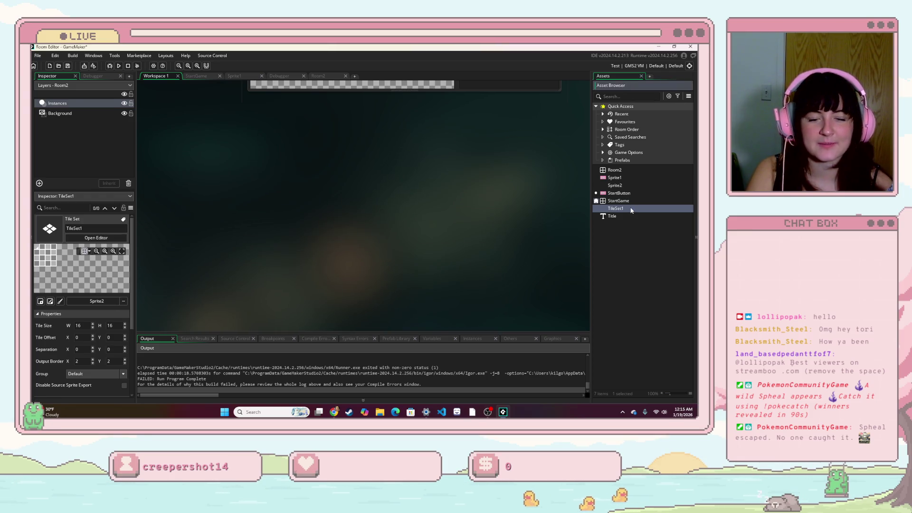
- Delete TileSet1 from the Asset Browser and reopen Sprite2
right_click(630, 209)
left_click(651, 276)
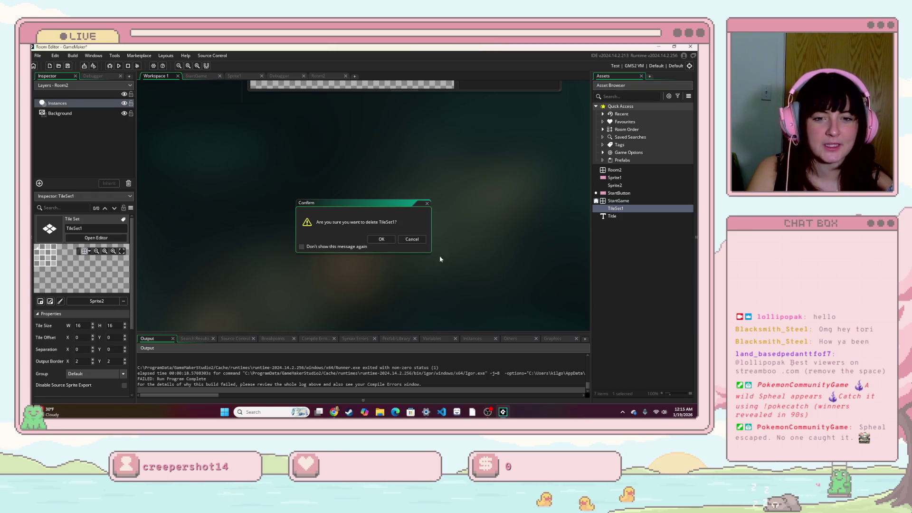
left_click(385, 238)
right_click(631, 226)
double_click(615, 185)
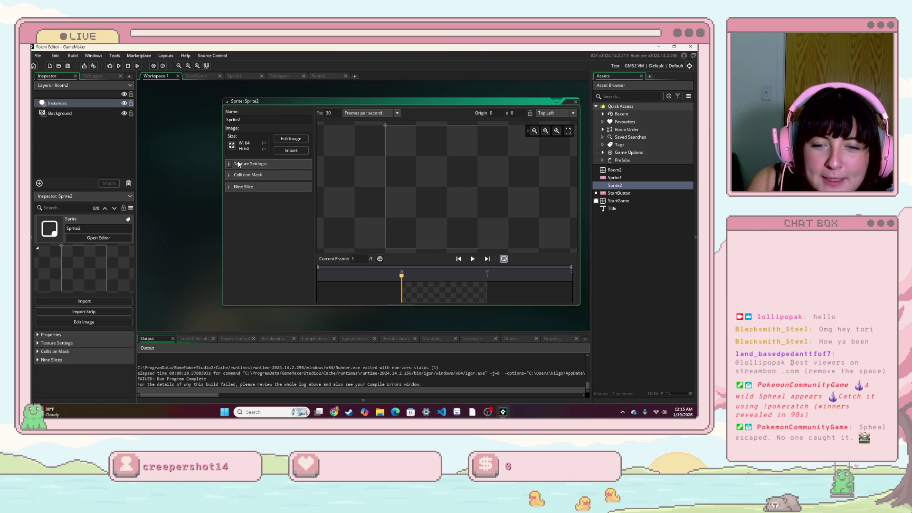
- Open Sprite2's blank 64×64 image in the image editor
left_click(299, 140)
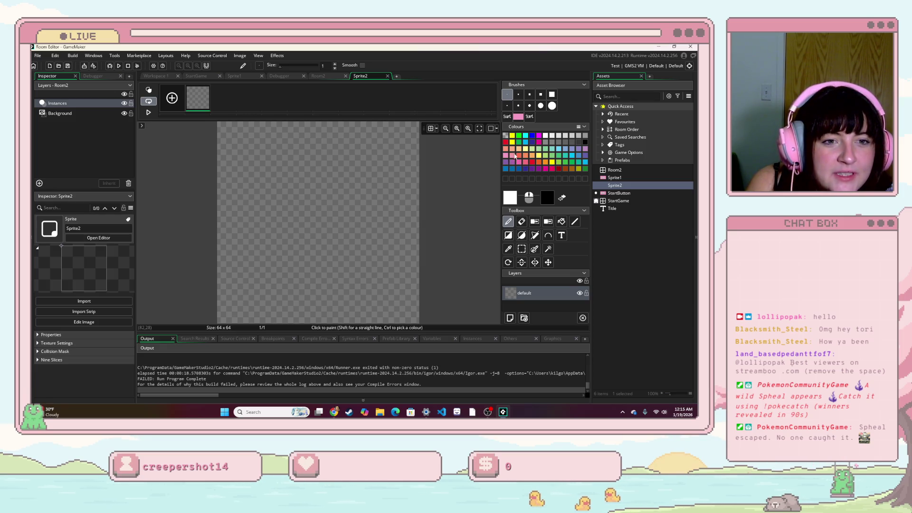
- Outline two peach table legs near the bottom-left of the canvas
left_click_drag(251, 303, 249, 287)
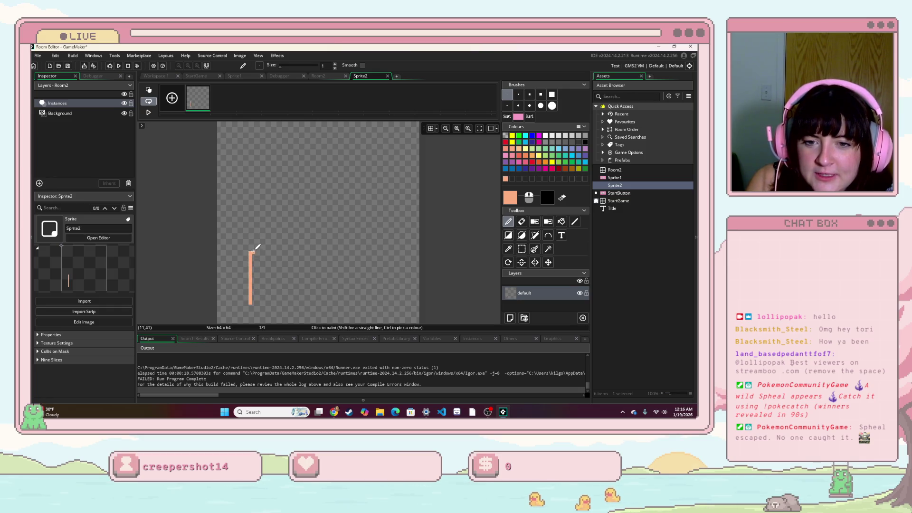
left_click_drag(252, 241, 254, 292)
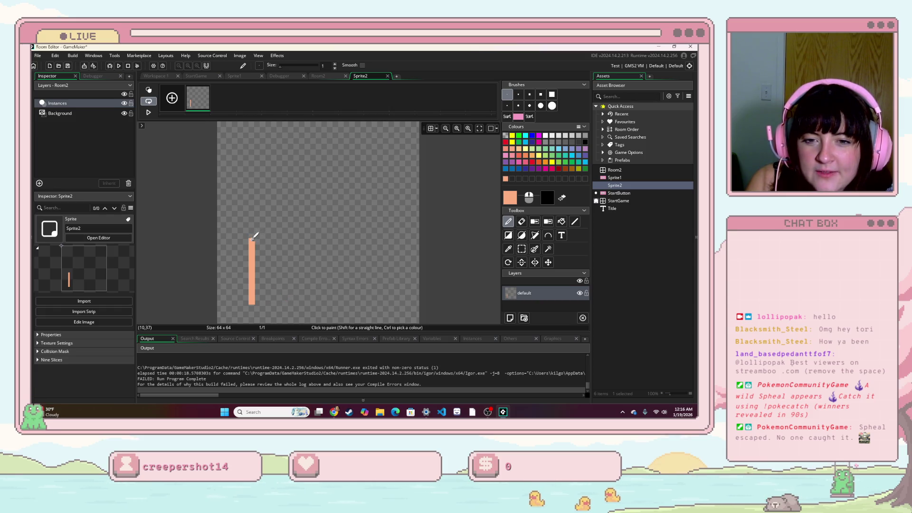
key("ctrl+z")
left_click_drag(254, 236, 311, 203)
key("ctrl+z")
key("ctrl+z")
key("ctrl+z")
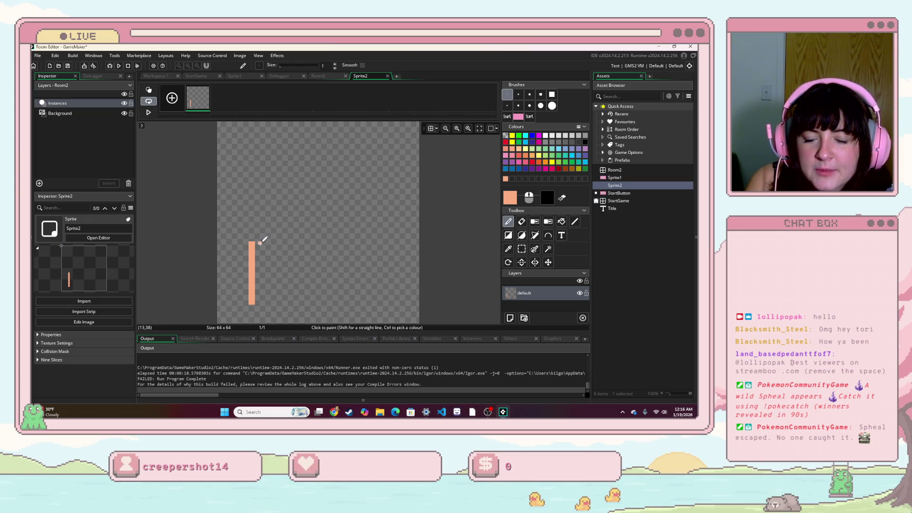
mouse_move(228, 274)
left_mouse_down()
mouse_move(226, 287)
mouse_move(231, 280)
mouse_move(244, 291)
left_mouse_up()
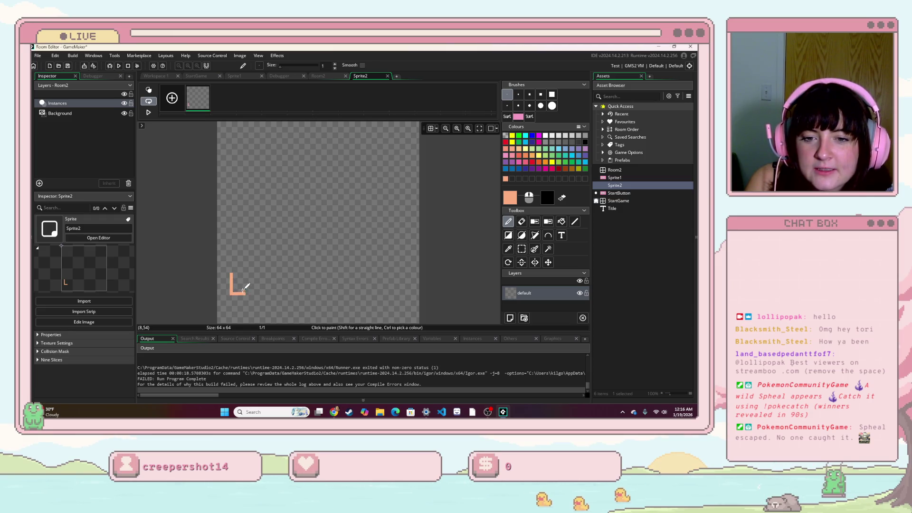
left_click_drag(231, 270, 244, 271)
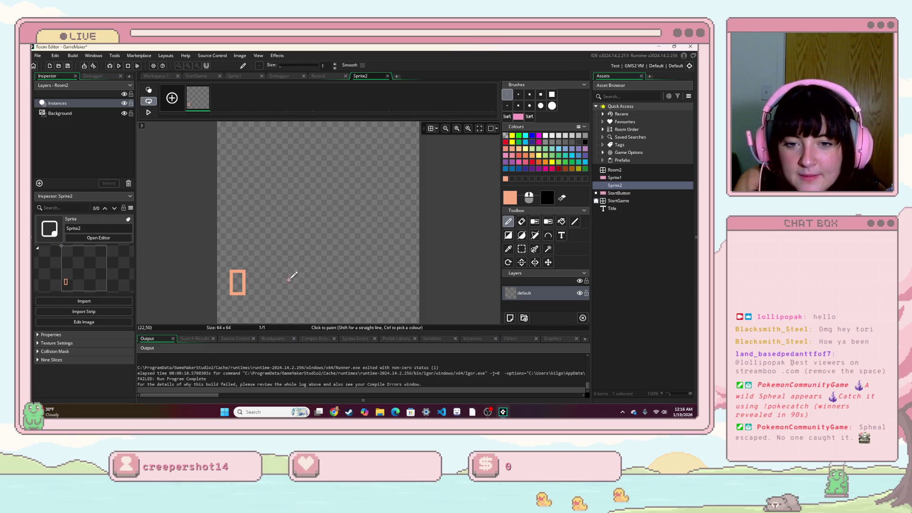
mouse_move(289, 271)
left_mouse_down()
mouse_move(288, 292)
mouse_move(302, 293)
mouse_move(300, 272)
mouse_move(289, 271)
left_mouse_up()
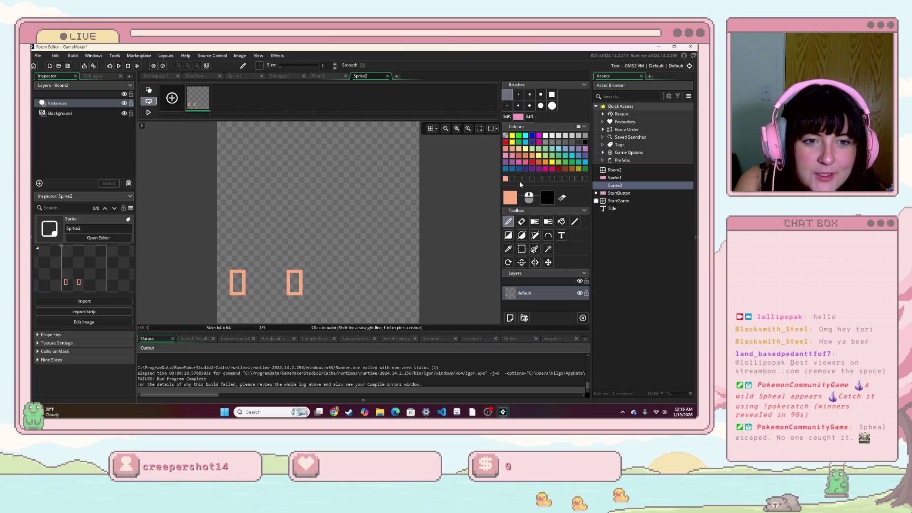
- Shade both legs' right edges darker orange and bucket-fill the legs solid peach
left_click(512, 155)
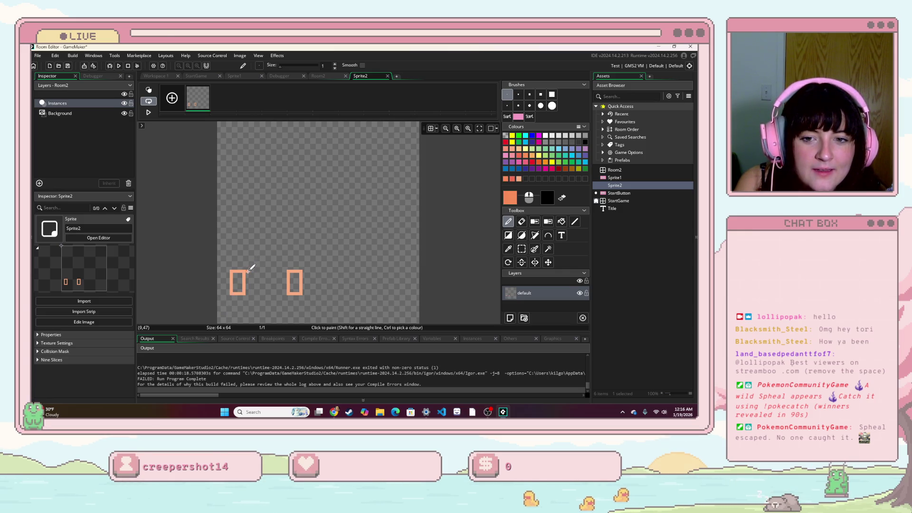
left_click_drag(249, 270, 252, 287)
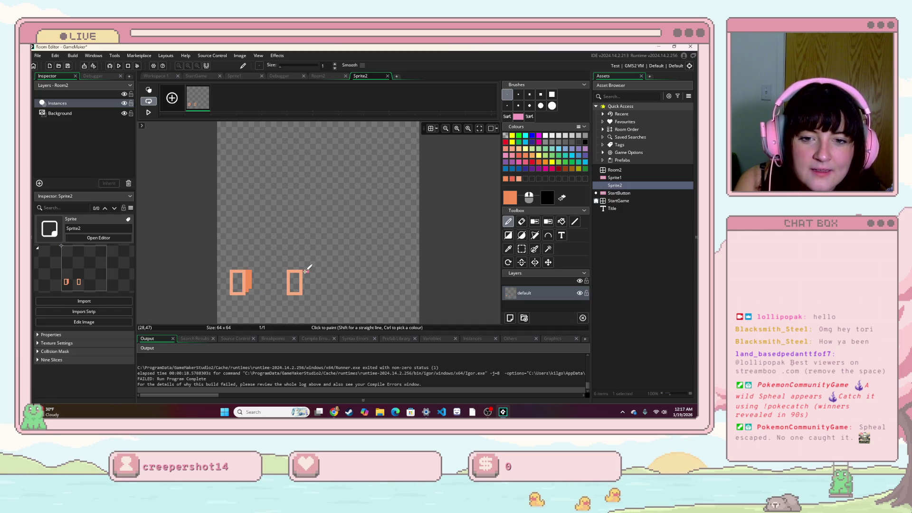
left_click_drag(306, 272, 305, 294)
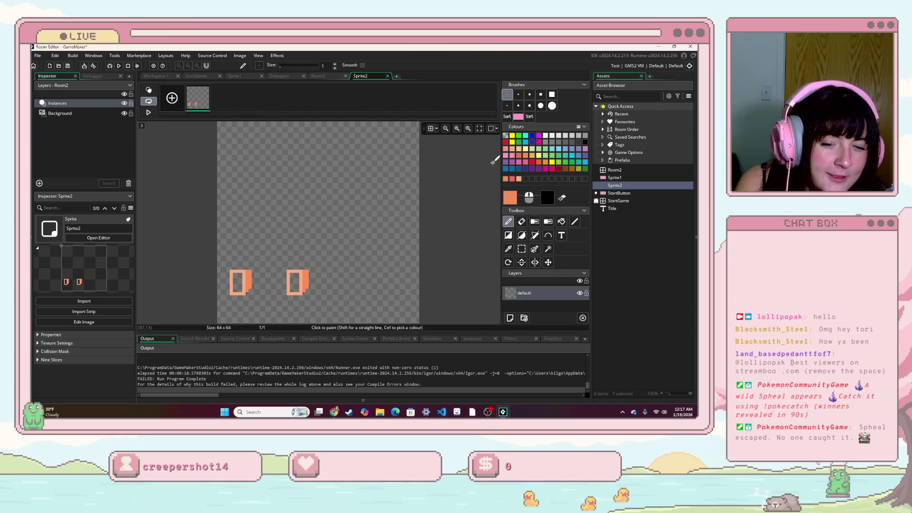
left_click(518, 178)
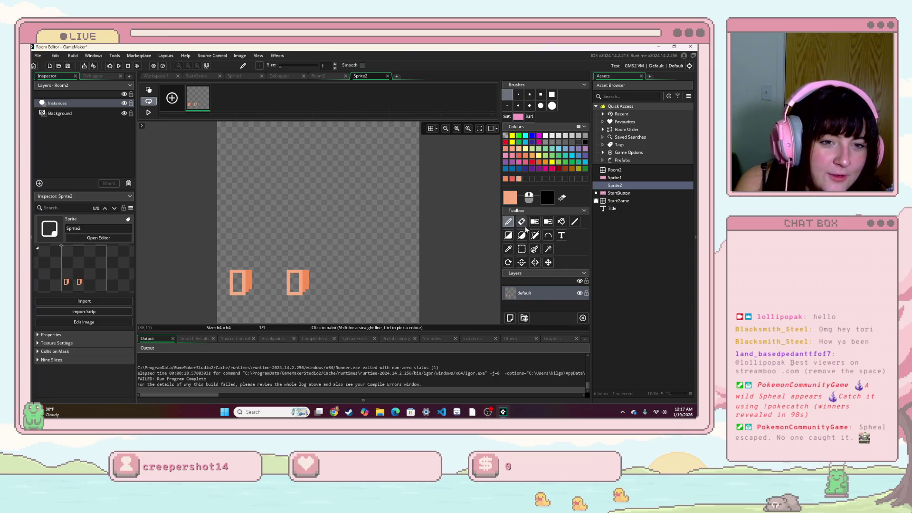
left_click(561, 222)
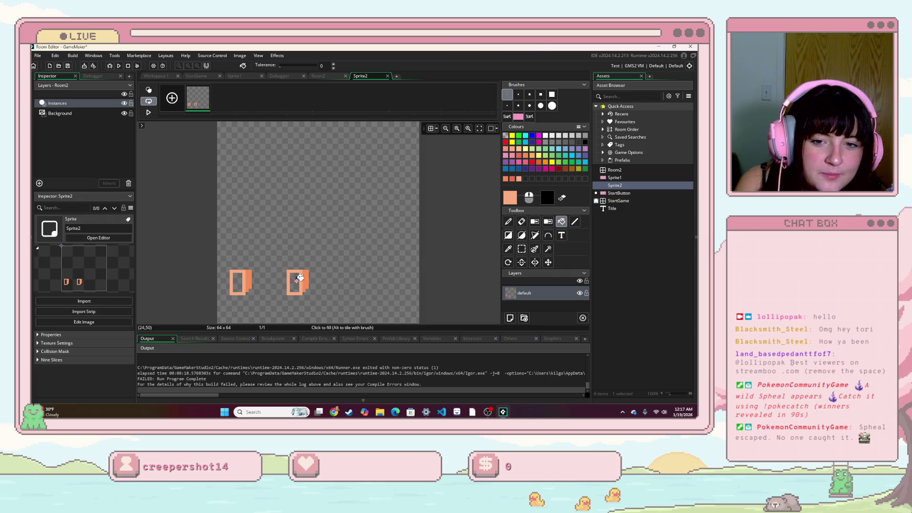
left_click(236, 281)
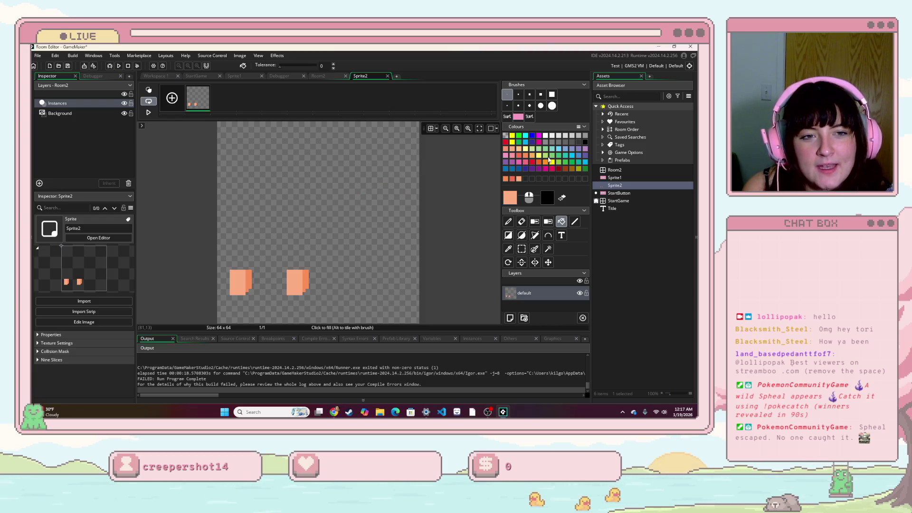
left_click(538, 142)
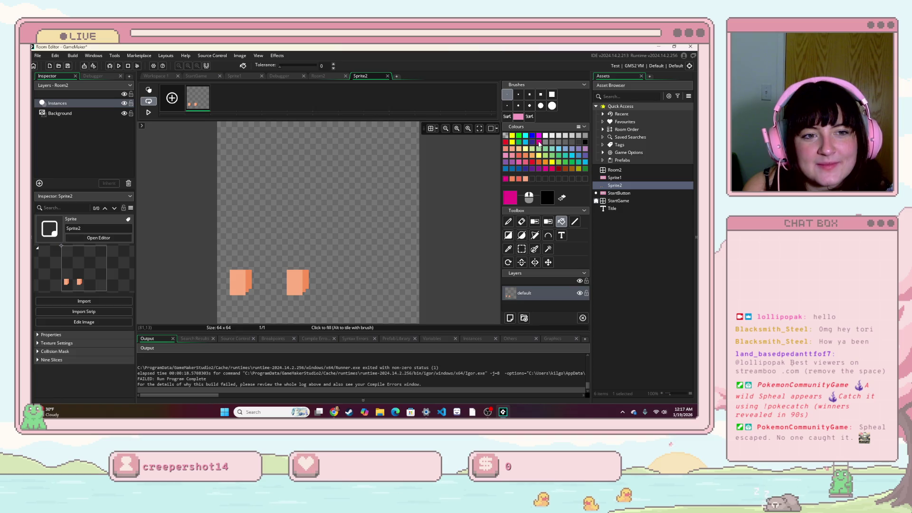
- Draw the slanted magenta tabletop outline above the legs with straight lines
left_click(507, 221)
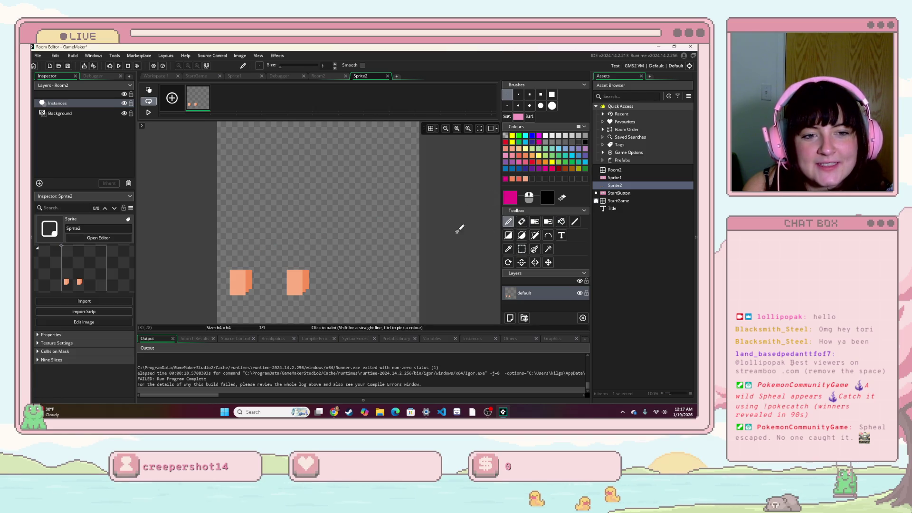
left_click_drag(232, 267, 280, 247)
key("ctrl+z")
left_click(575, 221)
left_click_drag(232, 268, 234, 265)
mouse_move(301, 215)
left_mouse_down()
mouse_move(278, 244)
mouse_move(291, 248)
left_mouse_up()
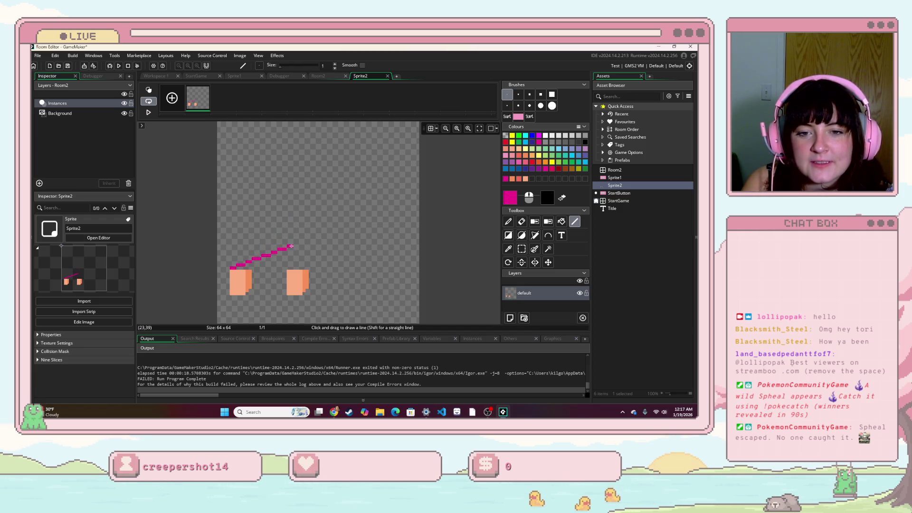
left_click_drag(330, 249, 352, 251)
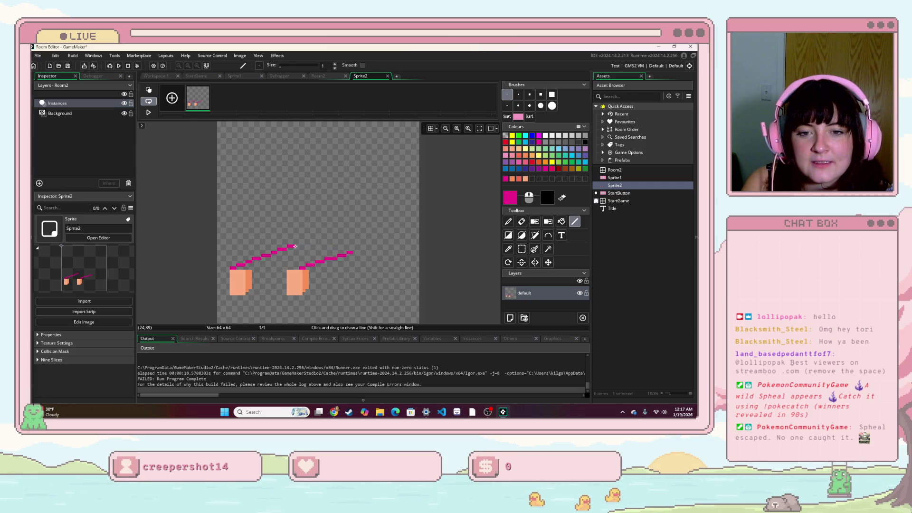
left_click_drag(324, 244, 366, 246)
left_click_drag(236, 268, 286, 268)
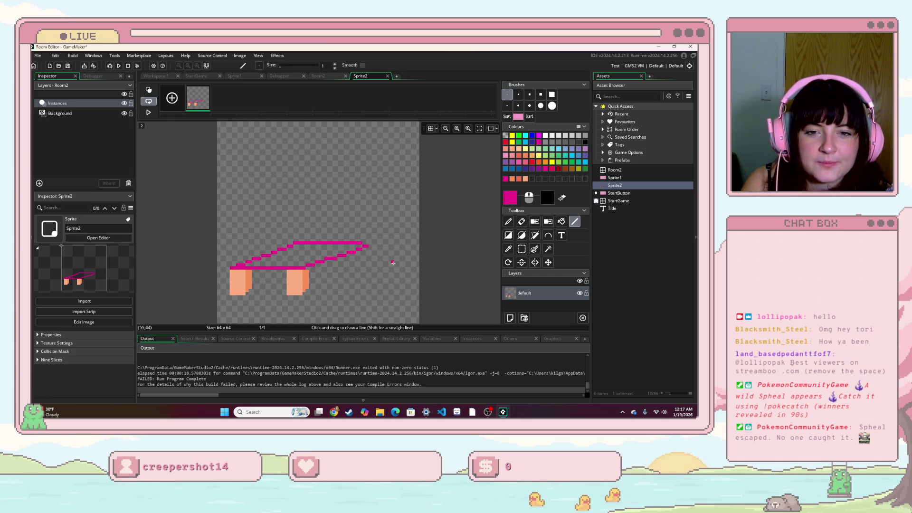
left_click_drag(311, 273, 370, 256)
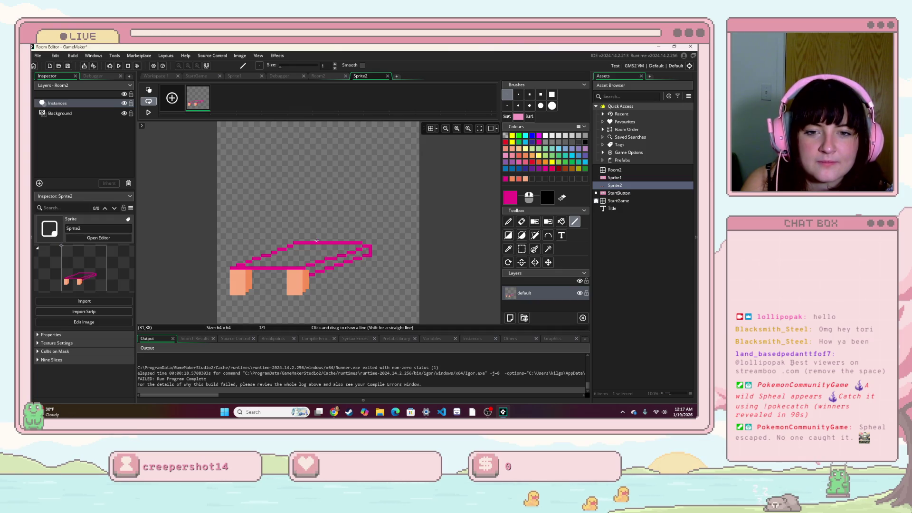
- Add a white highlight line along the tabletop's back edge
left_click(546, 136)
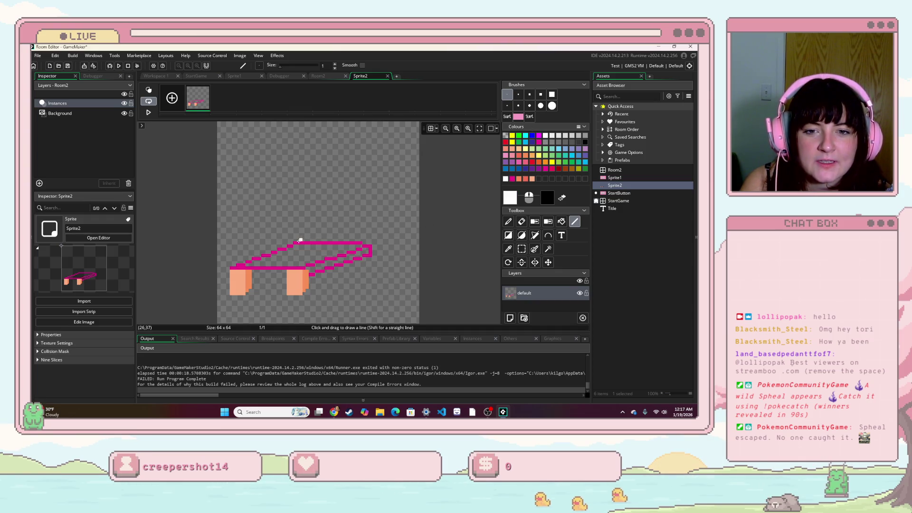
mouse_move(361, 231)
left_mouse_down()
mouse_move(327, 235)
mouse_move(366, 246)
left_mouse_up()
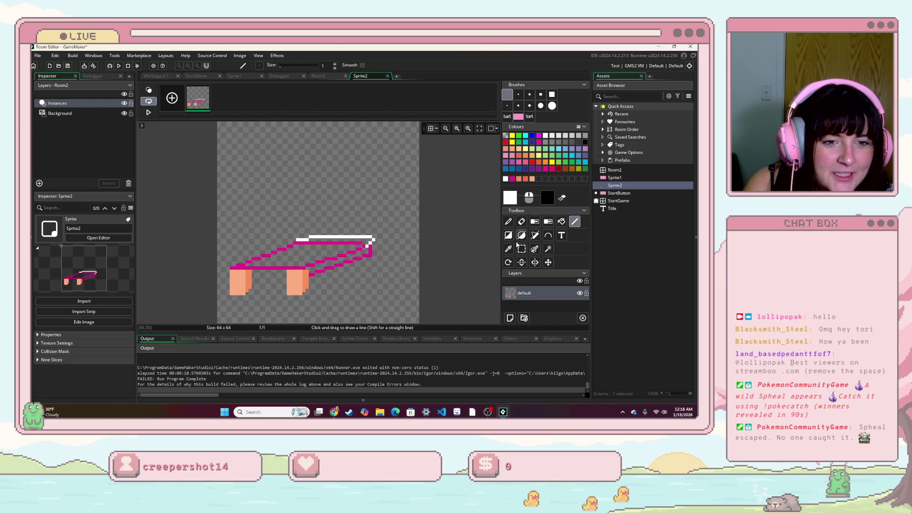
left_click(539, 142)
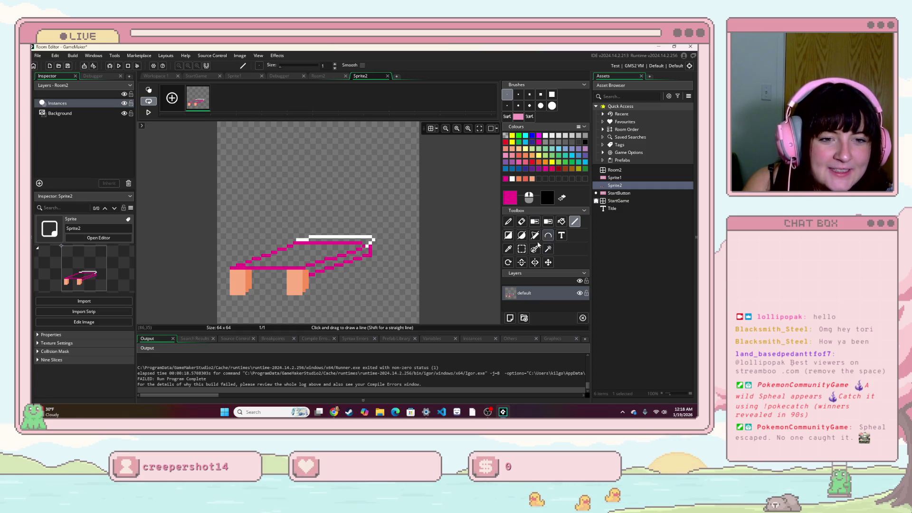
- Fill the tabletop magenta and draw a magenta line across the leg tops
left_click(561, 221)
left_click(322, 255)
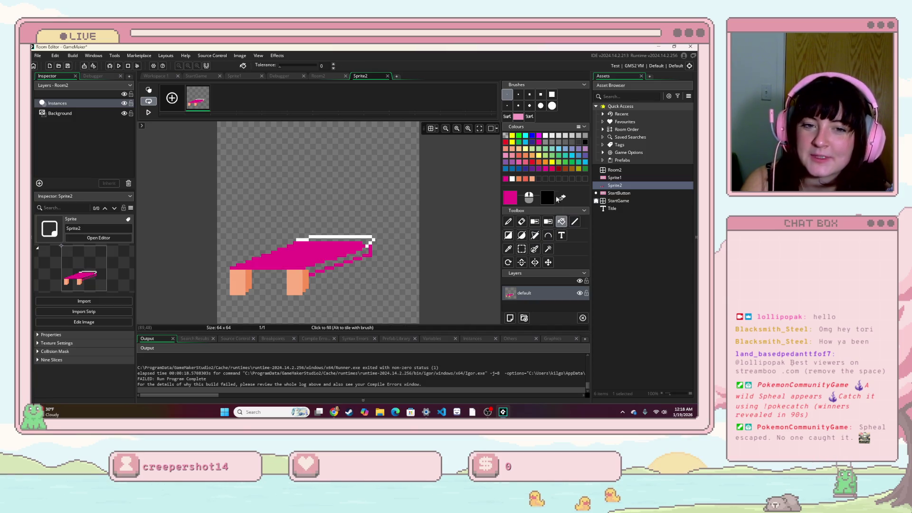
left_click(575, 221)
left_click_drag(286, 277, 247, 277)
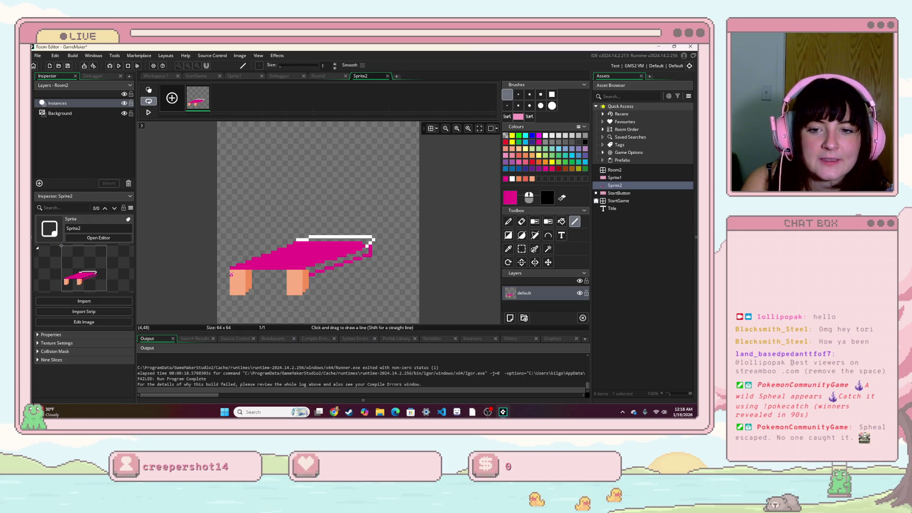
left_click_drag(231, 274, 305, 275)
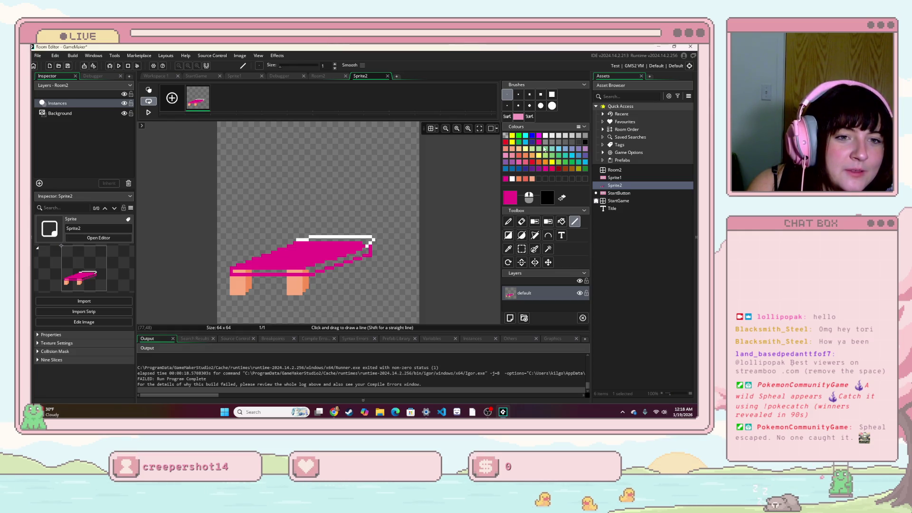
- Bucket-fill the table top light pink
left_click(519, 162)
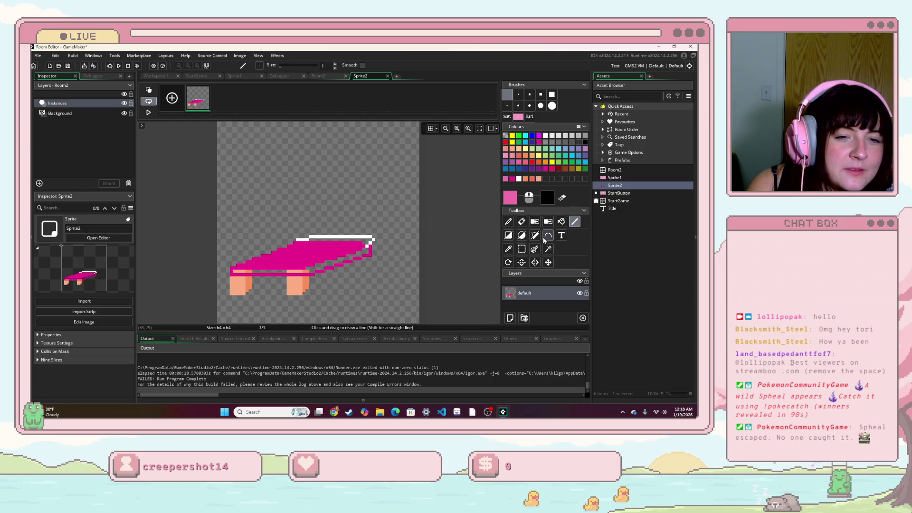
left_click(560, 221)
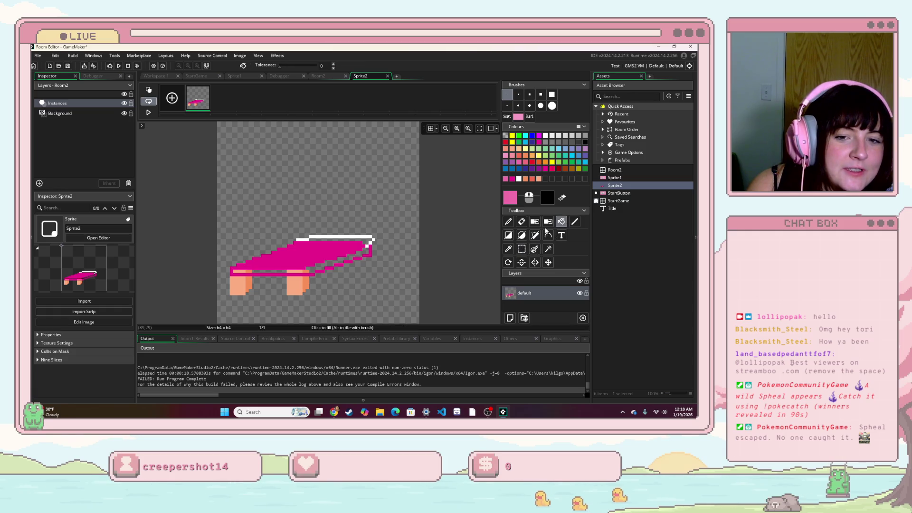
left_click(316, 260)
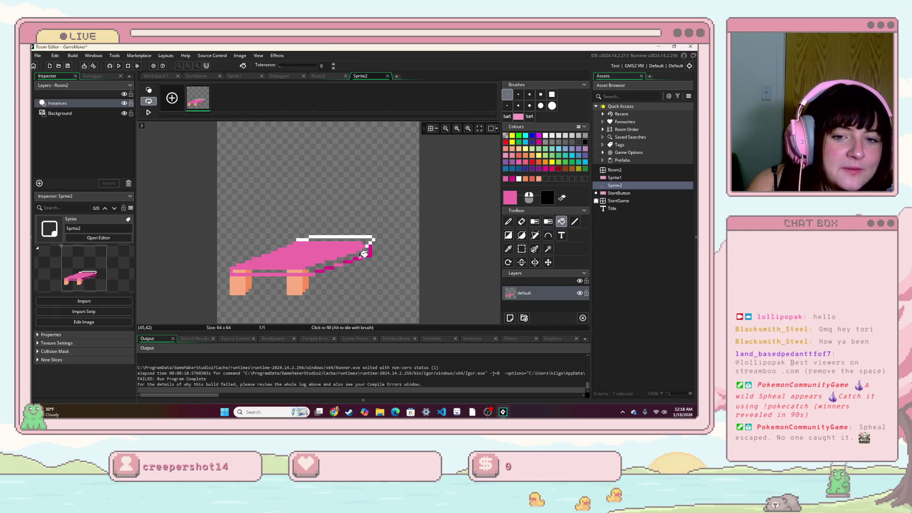
left_click(368, 255)
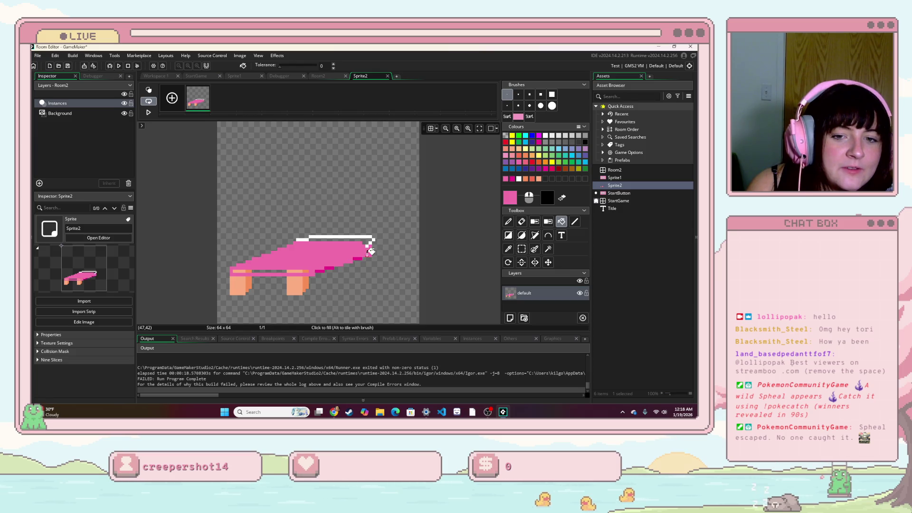
left_click(370, 249)
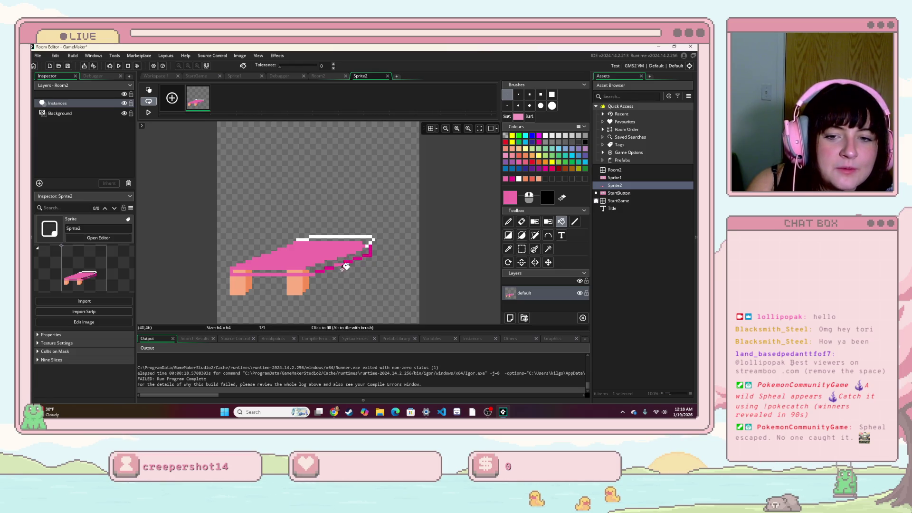
key("ctrl+z")
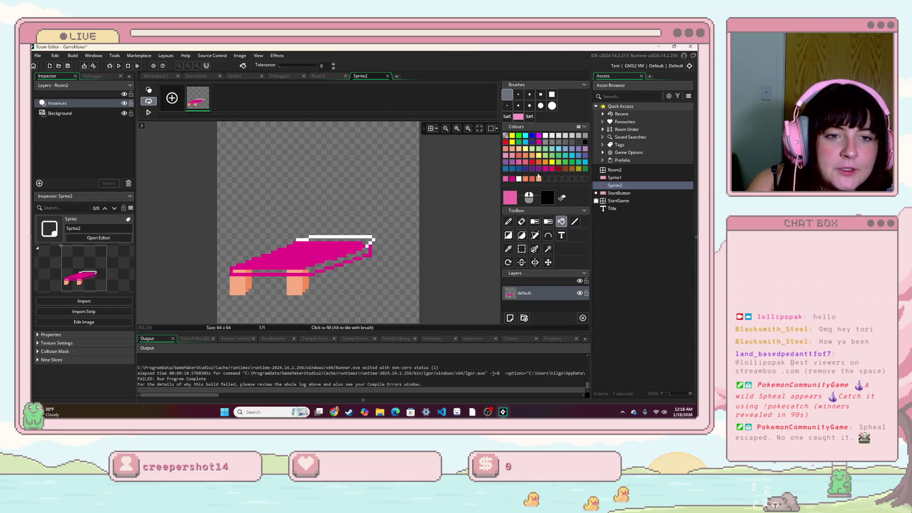
left_click(539, 169)
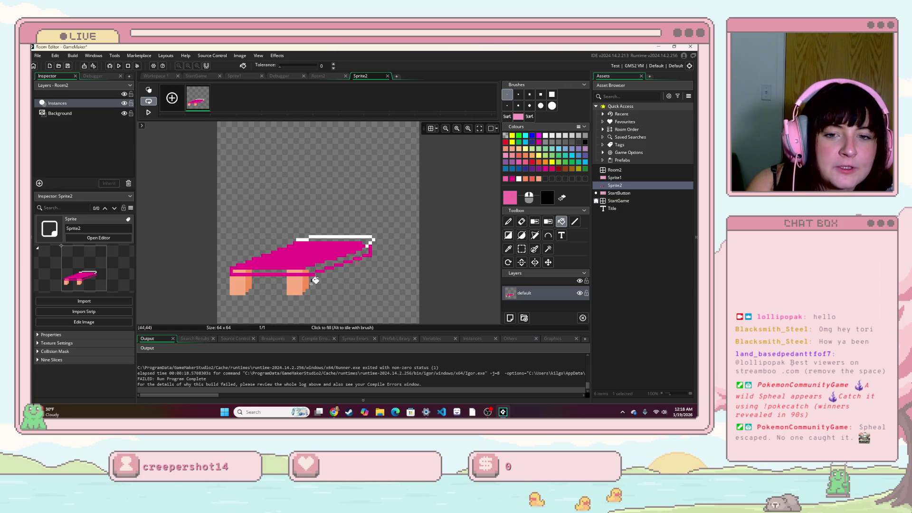
left_click(311, 248)
- Fill the strip under the top magenta and the top stripe white
left_click(539, 143)
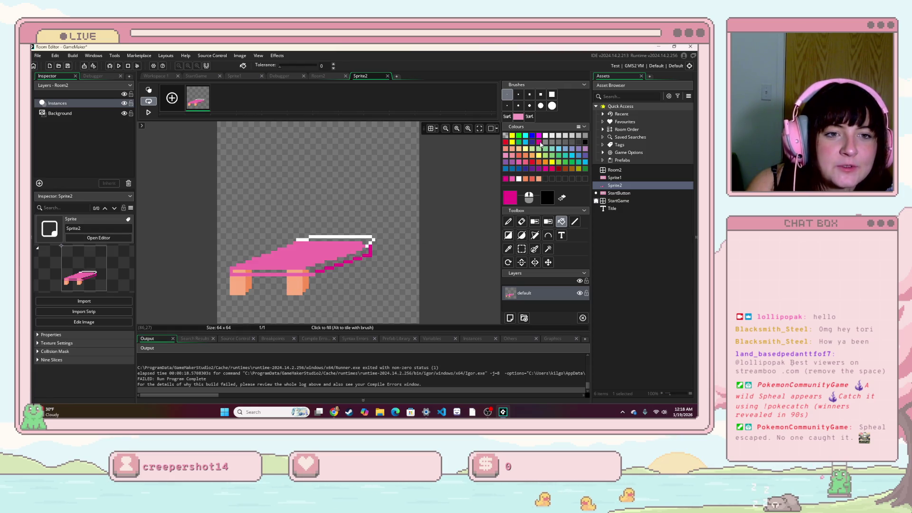
left_click(275, 271)
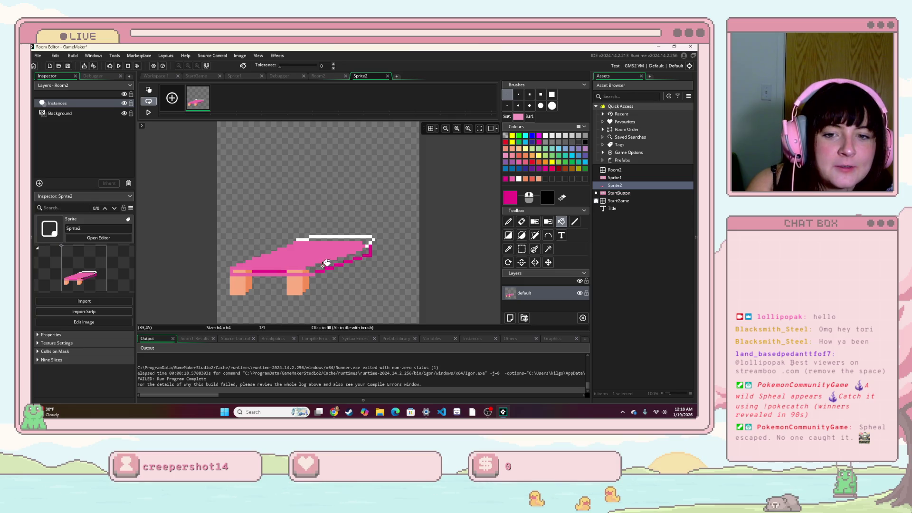
left_click(294, 271)
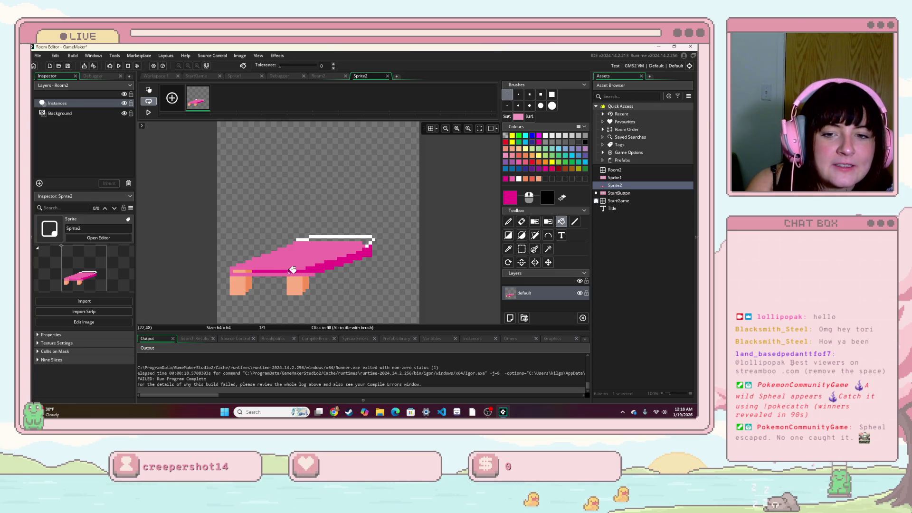
left_click(244, 271)
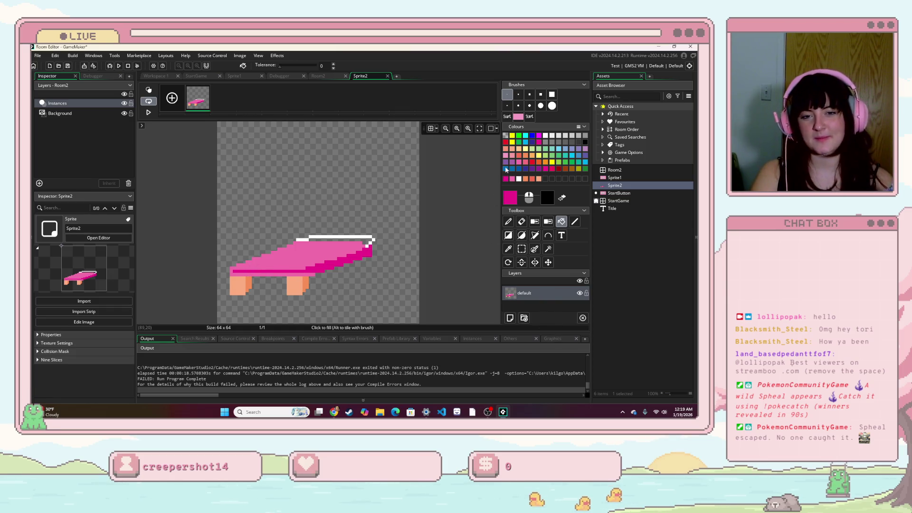
left_click(539, 136)
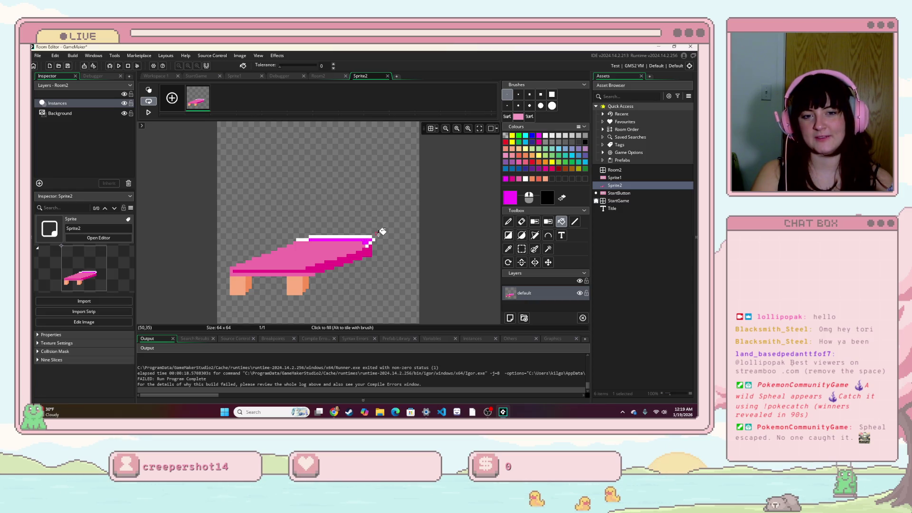
left_click(545, 136)
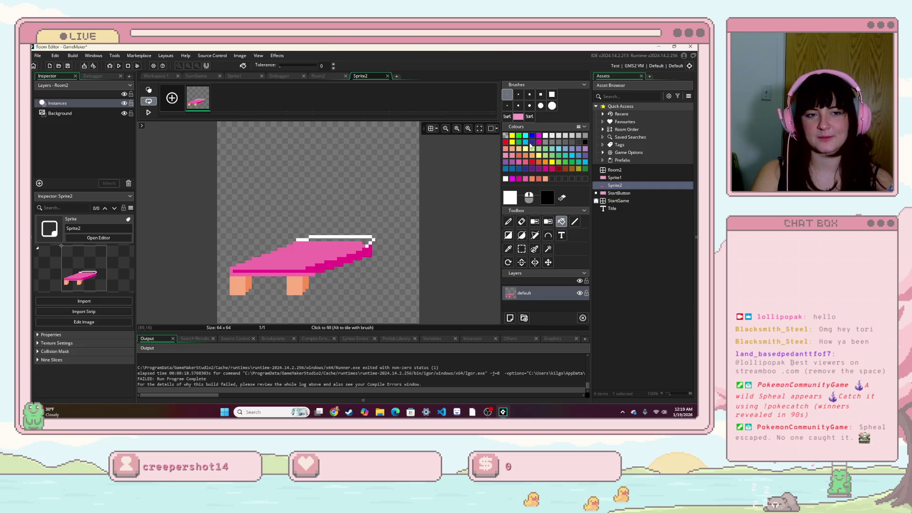
left_click(345, 238)
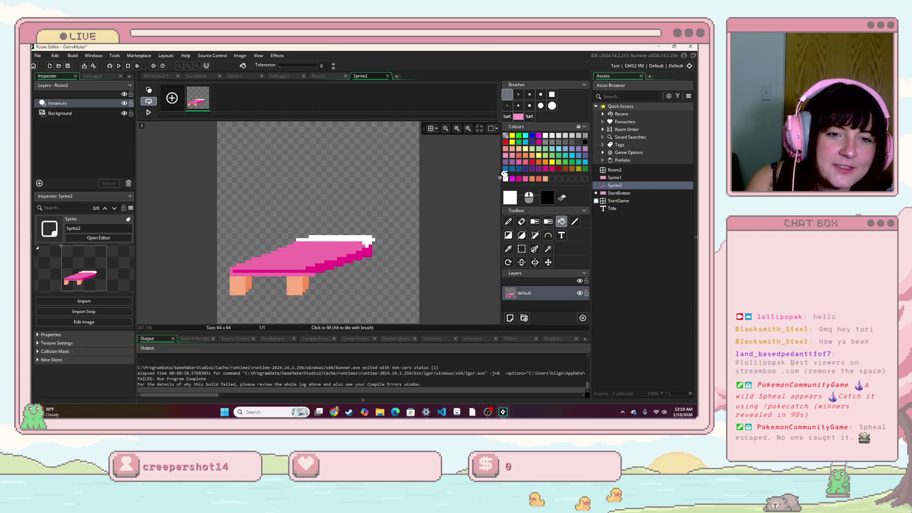
- Copy the right front leg to the back right, then add a layer placed beneath default
key("s")
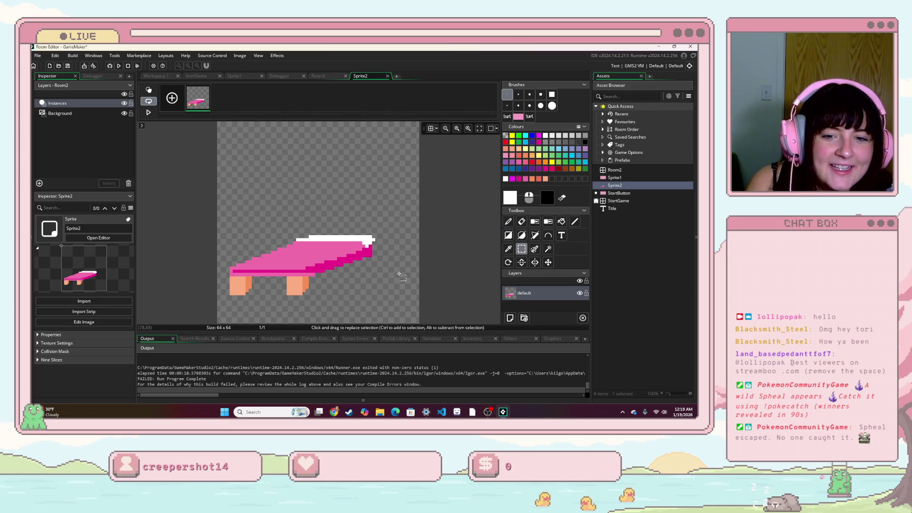
mouse_move(287, 275)
left_mouse_down()
mouse_move(317, 282)
mouse_move(366, 265)
left_mouse_up()
key("ctrl+c")
key("ctrl+v")
key("d")
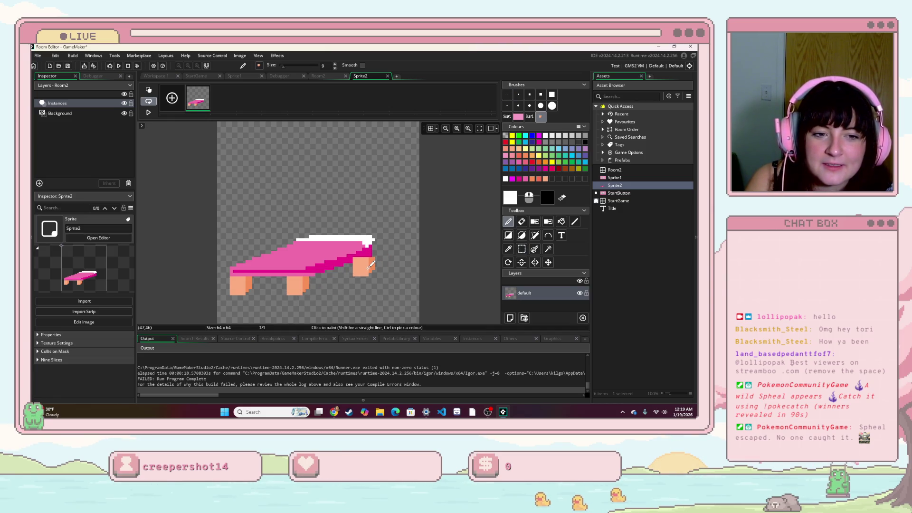
left_click(523, 318)
left_click_drag(549, 306, 546, 287)
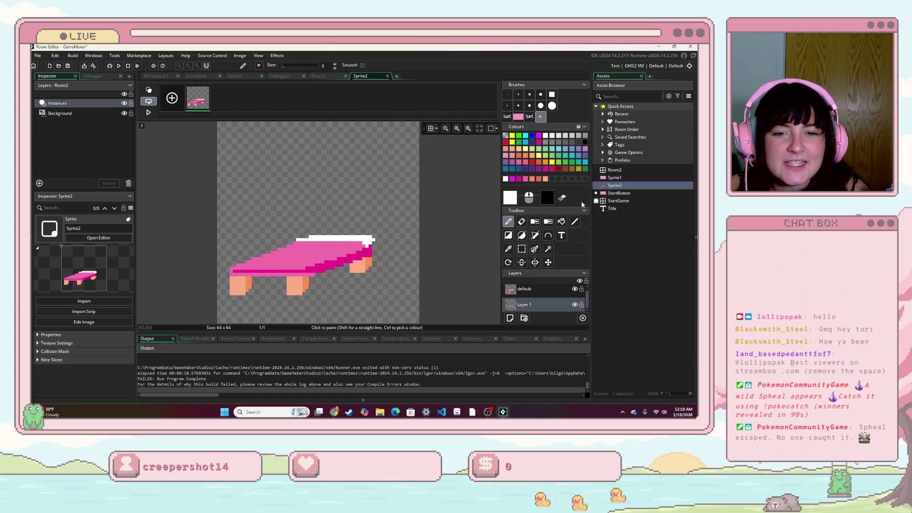
- Choose magenta as the pencil colour, confirming it in the colour editor
left_click(538, 141)
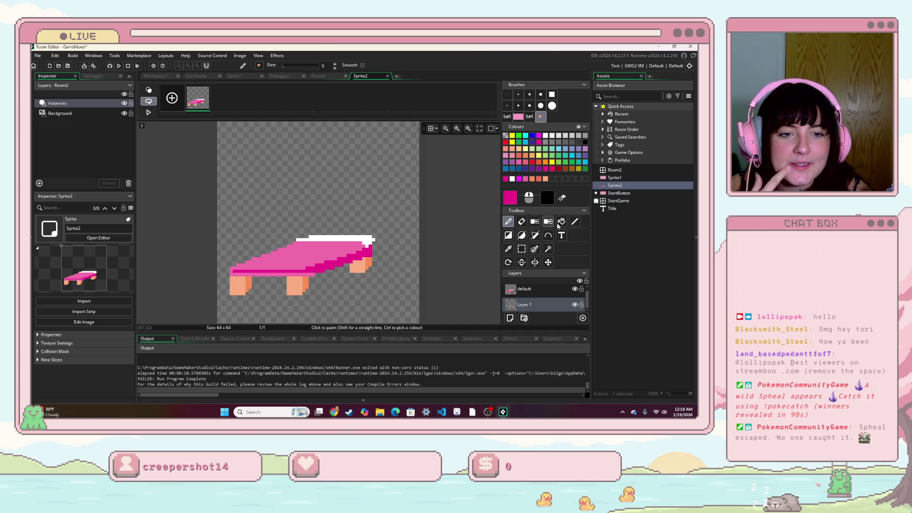
left_click(561, 221)
left_click(507, 222)
double_click(506, 180)
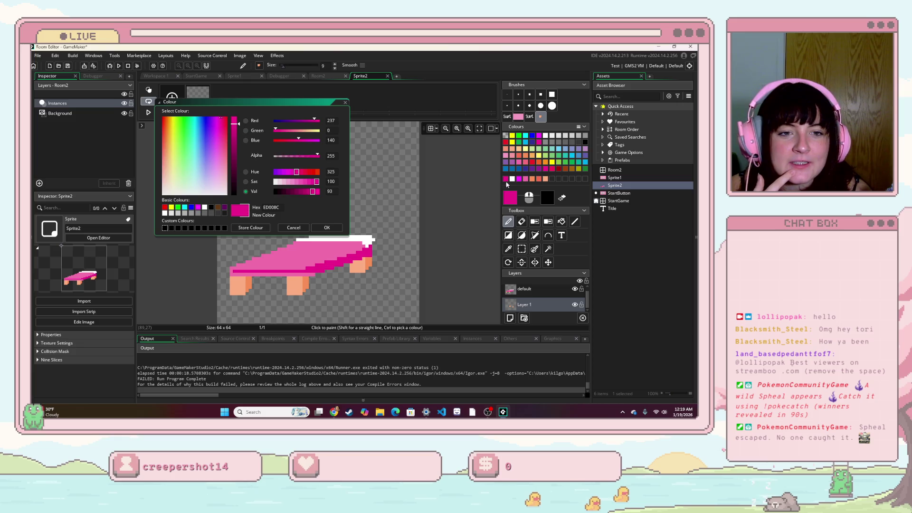
left_click(345, 103)
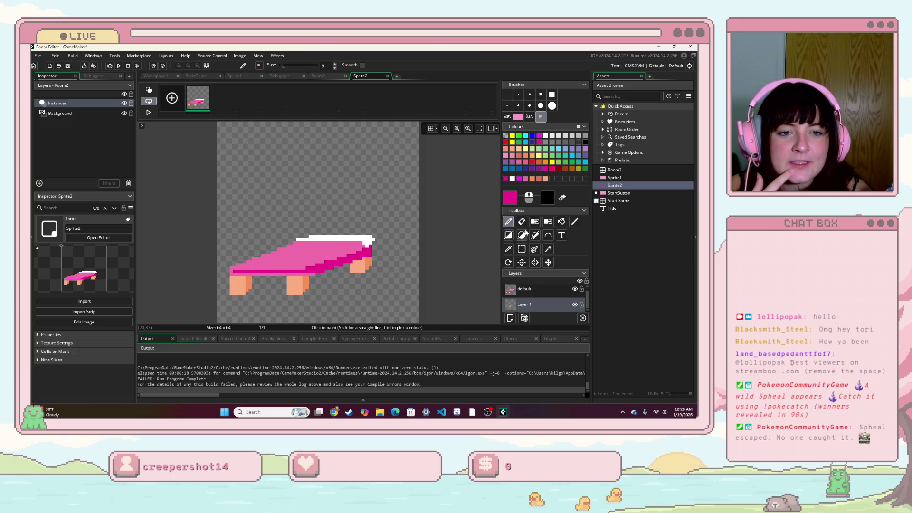
- Shrink the brush to 1 pixel, select the default layer, and paint a white row along the tabletop
left_click(519, 94)
left_click(357, 193)
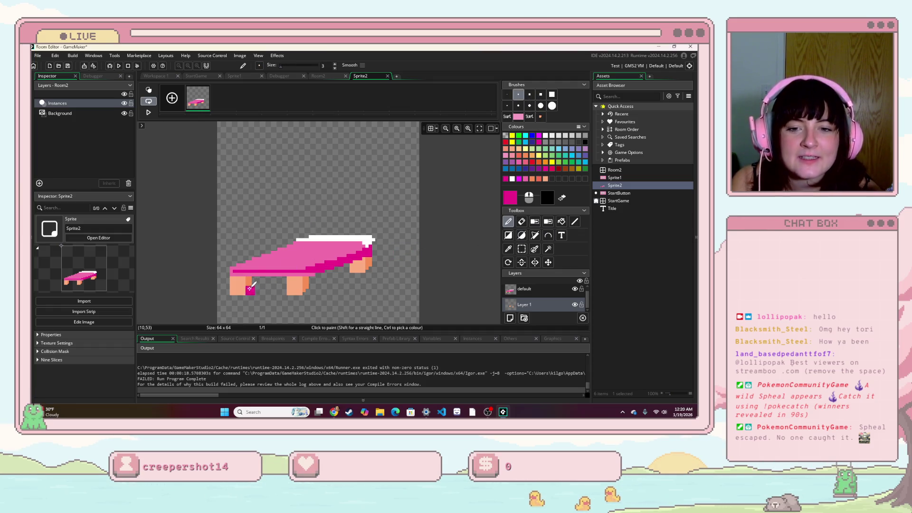
left_click(508, 94)
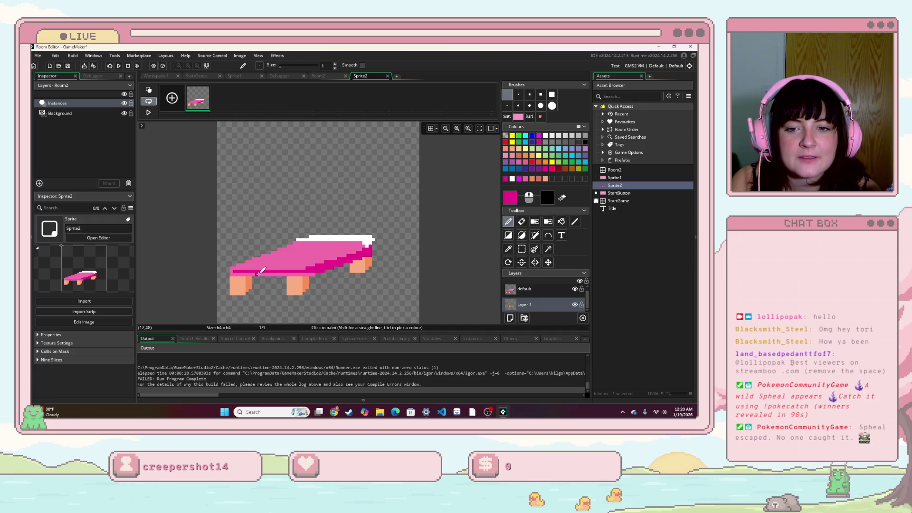
left_click(537, 292)
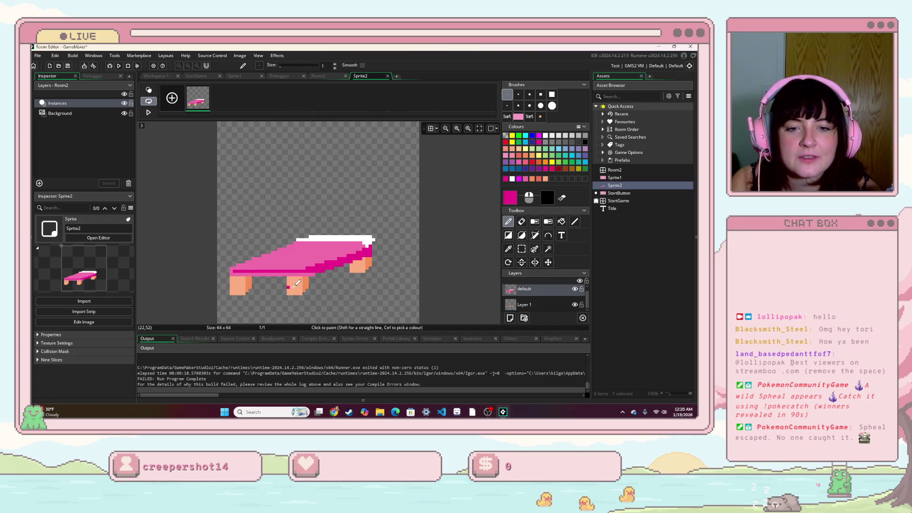
left_click(525, 304)
key("ctrl+z")
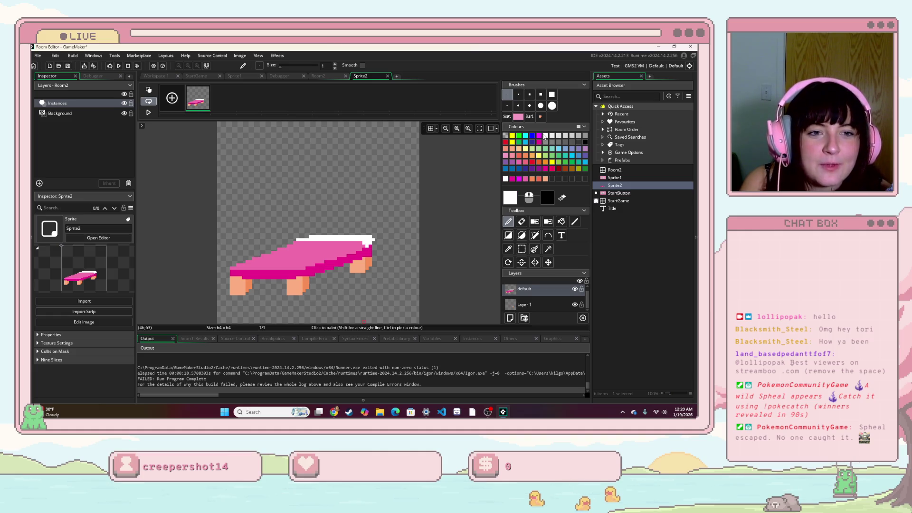
left_click_drag(313, 232, 367, 232)
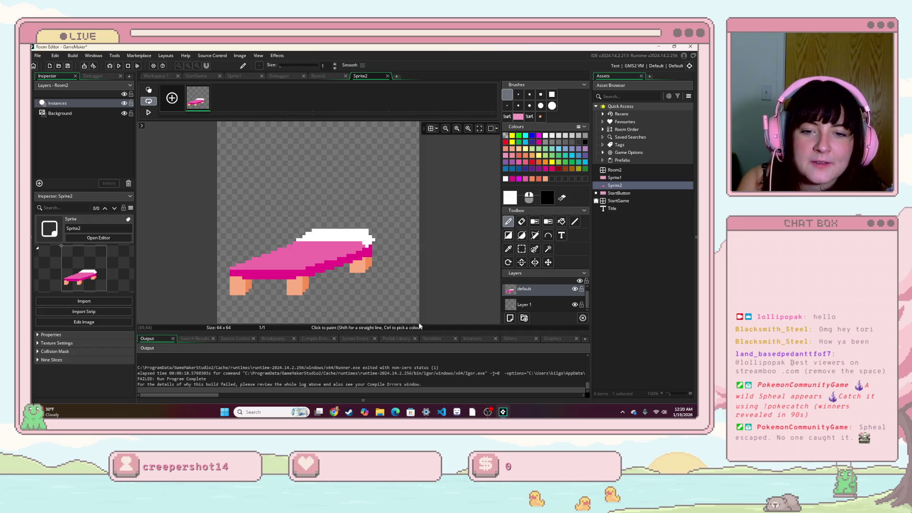
- Paint a light grey row along the table's white top strip
left_click(383, 204, "ctrl")
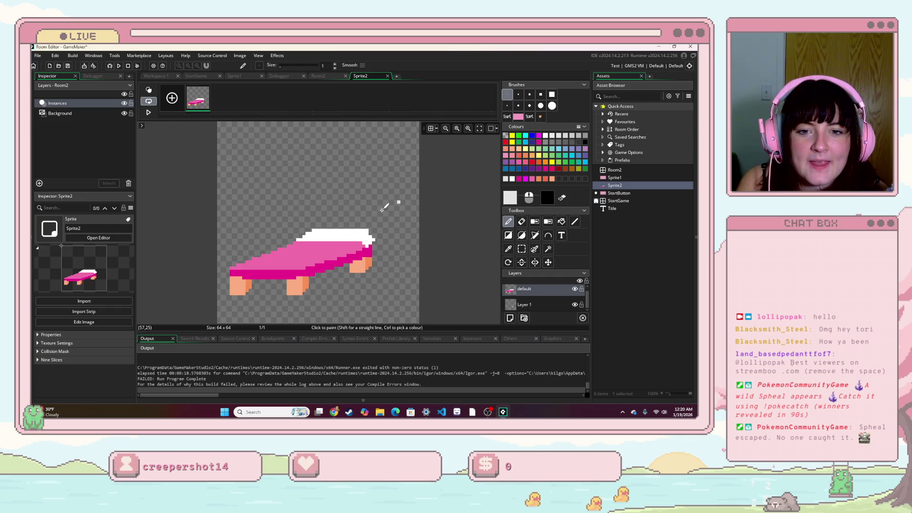
left_click_drag(322, 235, 366, 239)
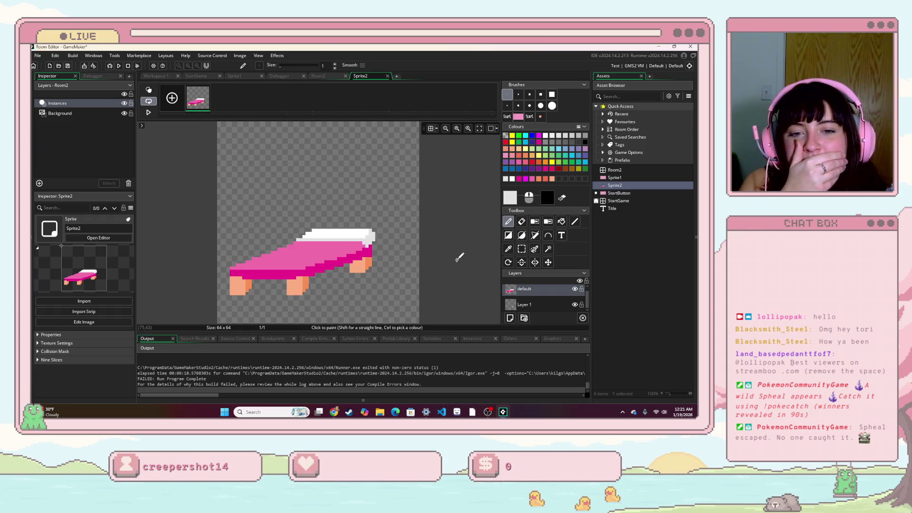
mouse_move(204, 108)
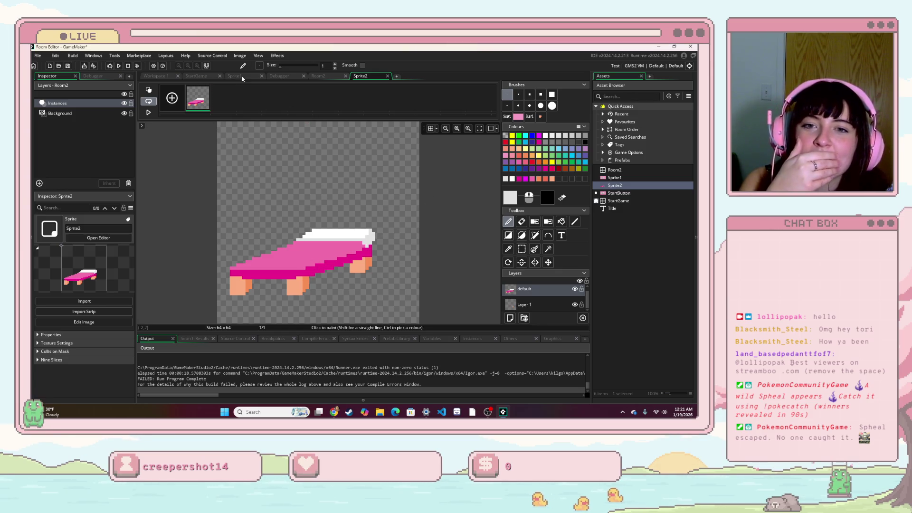
- Drop Sprite2 into Room2 on a newly created asset layer
left_click(318, 76)
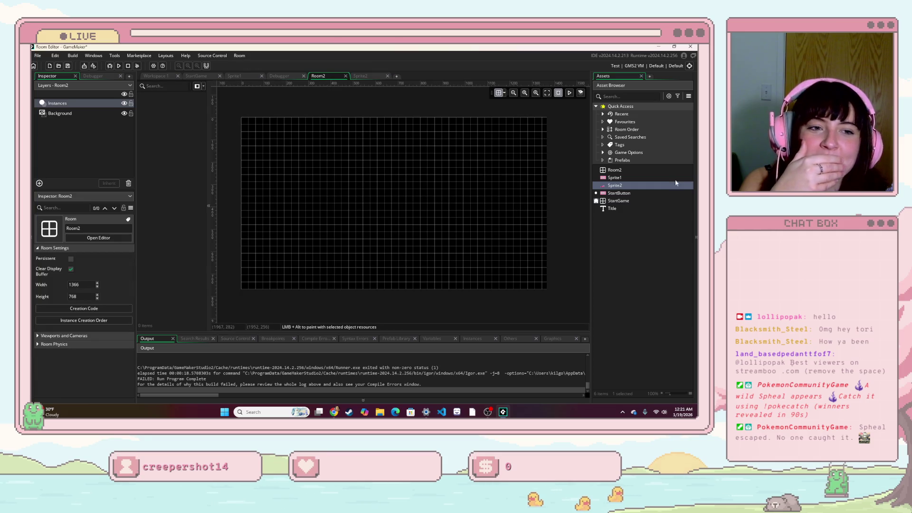
left_click_drag(365, 245, 366, 246)
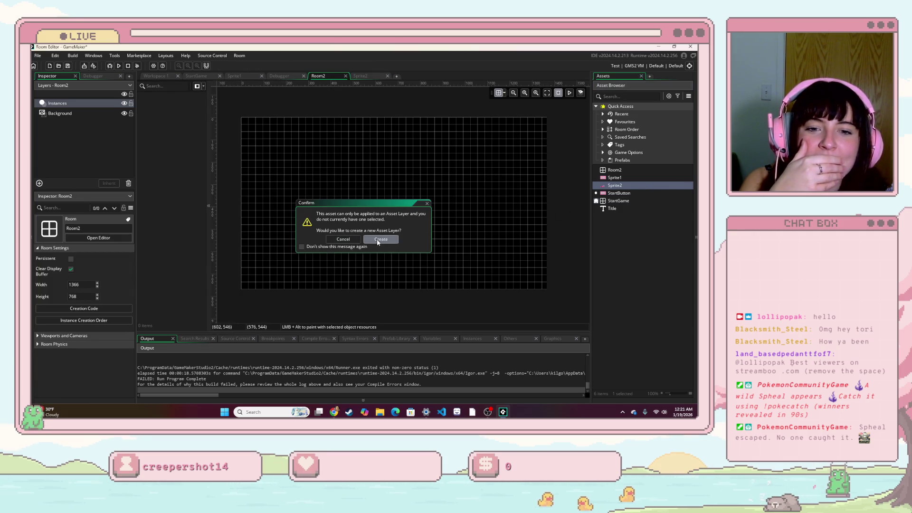
left_click(381, 241)
left_click(362, 250)
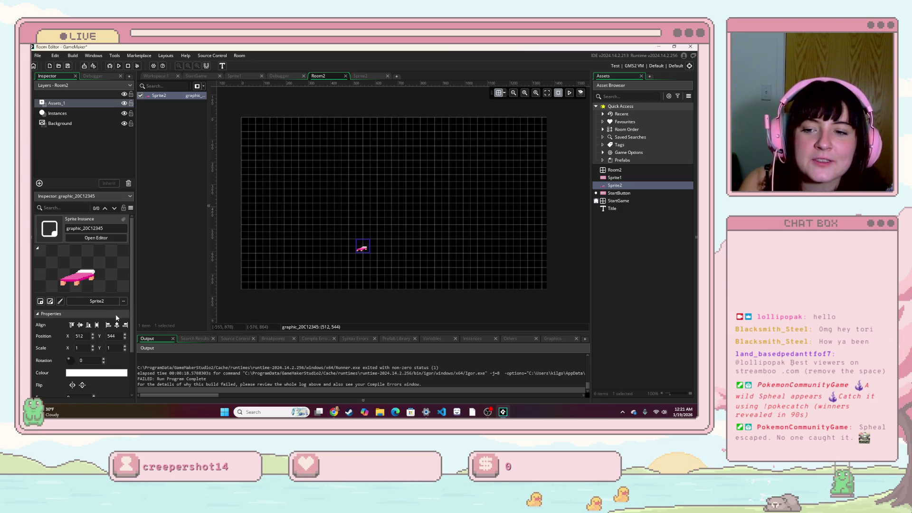
- Scale the table up to 5× and position it at 1056, 288
left_click(93, 347)
left_click(92, 347)
left_click(124, 345)
left_click(124, 345)
left_click(124, 346)
left_click(124, 346)
mouse_move(380, 291)
left_mouse_down()
mouse_move(281, 277)
mouse_move(507, 221)
mouse_move(514, 240)
left_mouse_up()
left_click(602, 238)
left_click(574, 275)
left_click(559, 251)
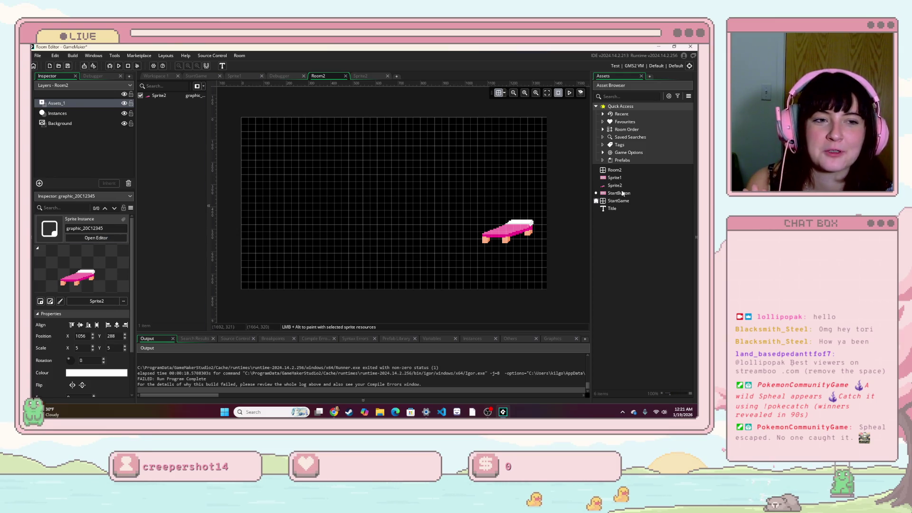
- Rename Room2 to 'Bedroom', then select the StartGame room and run the game
left_click(624, 171)
right_click(625, 170)
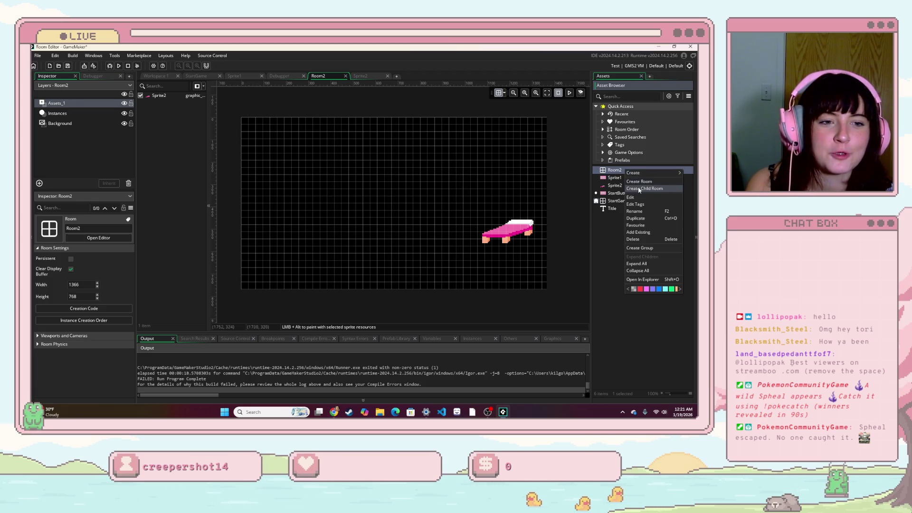
mouse_move(644, 175)
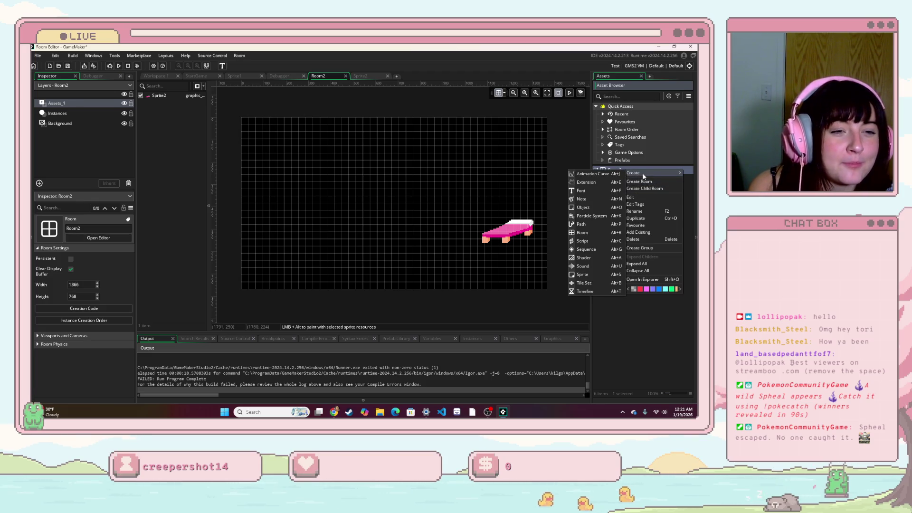
key("Escape")
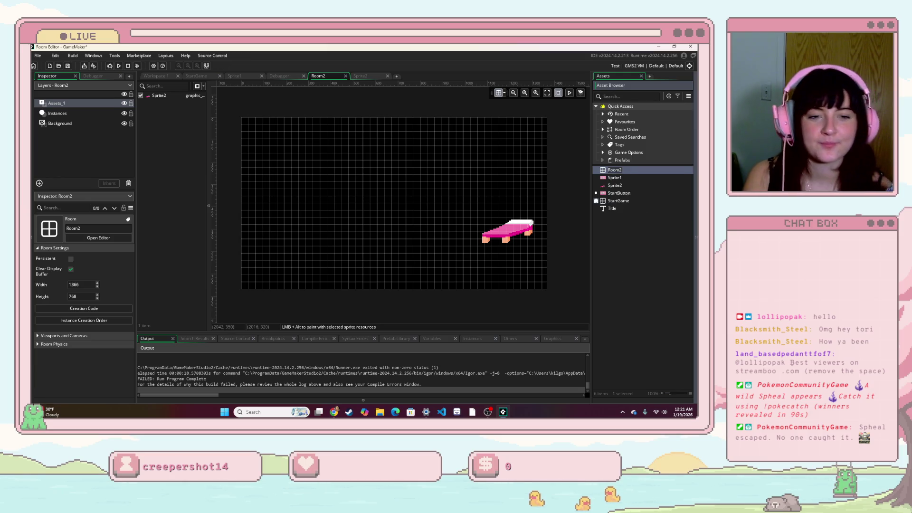
type("Bedroom")
key("Return")
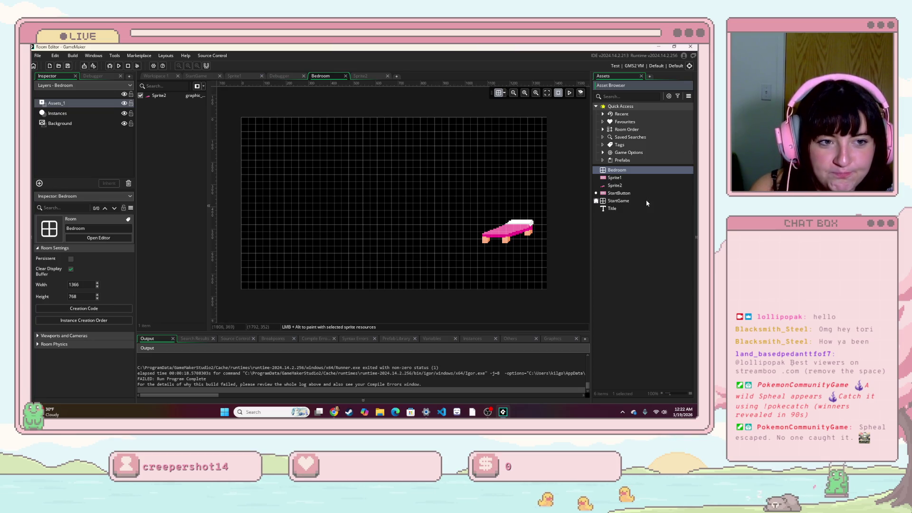
left_click(628, 202)
left_click(111, 66)
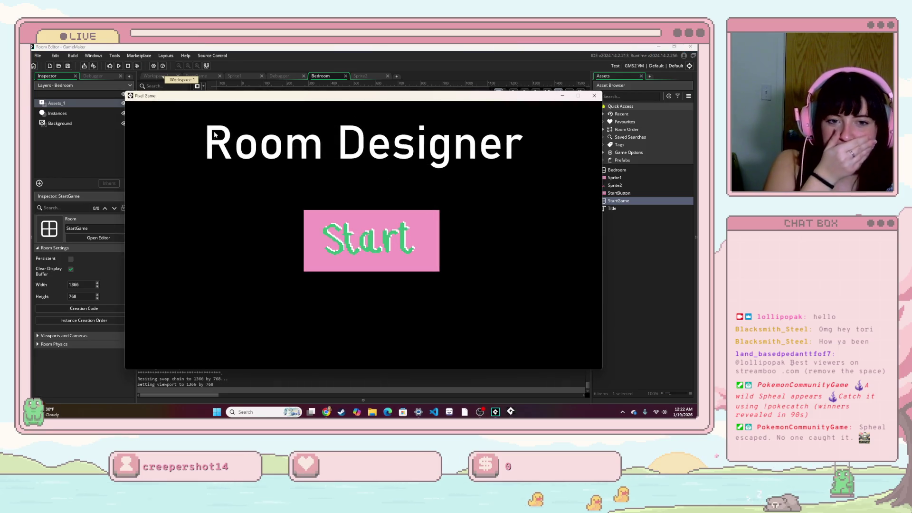
- Press Start to reach the Bedroom with the pink table, then bring StreamElements forward
left_click(355, 226)
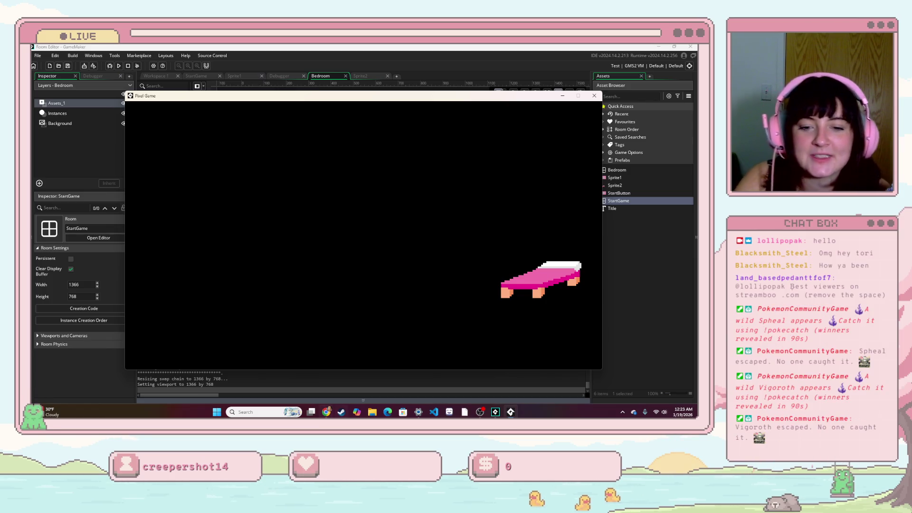
left_click(327, 412)
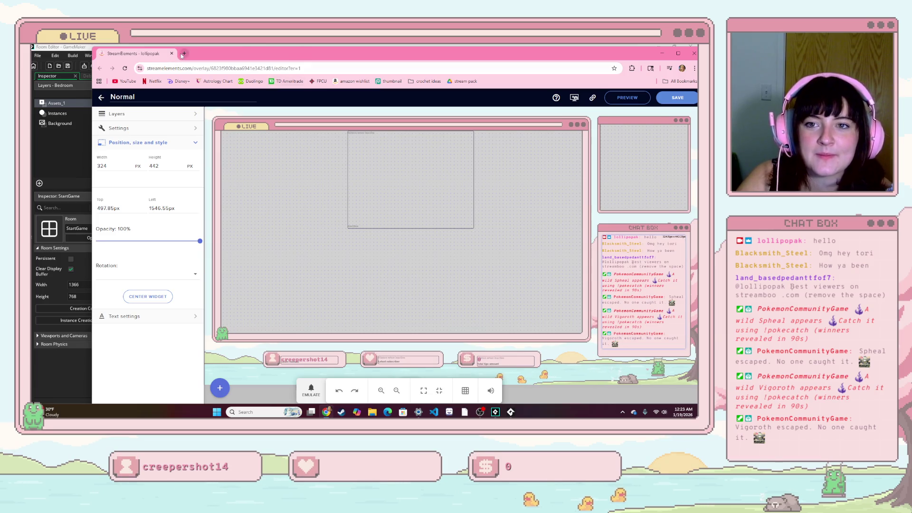
- Search Google for 'tiktok live' in a new tab
left_click(185, 53)
type("tiktok live")
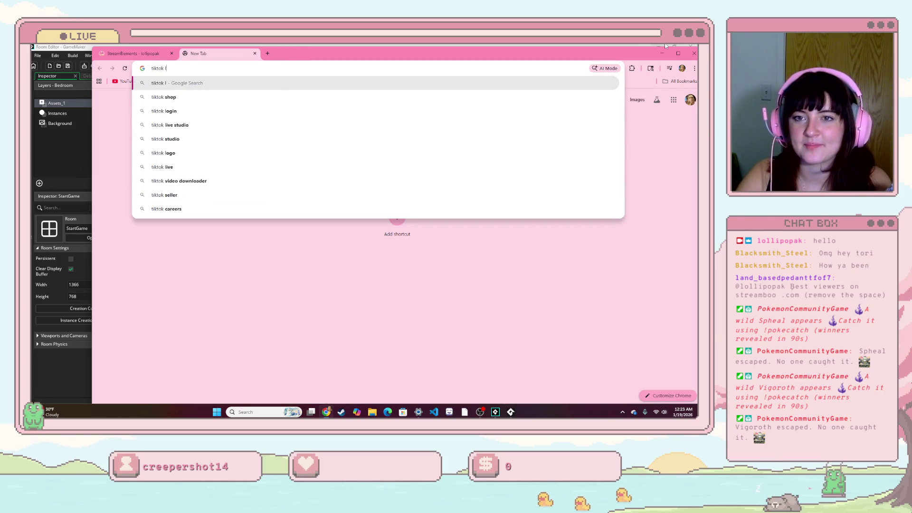
key("Return")
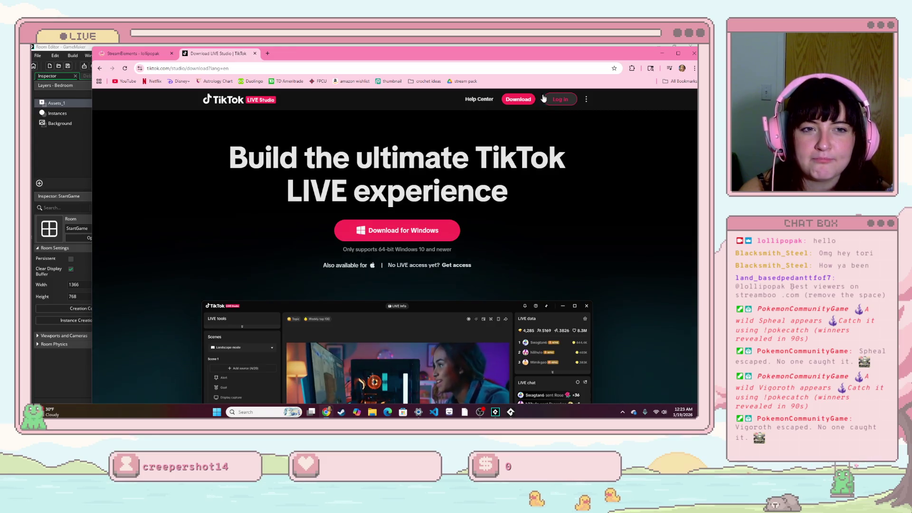
- Download the Windows LIVE Studio installer into the Downloads folder
left_click(520, 99)
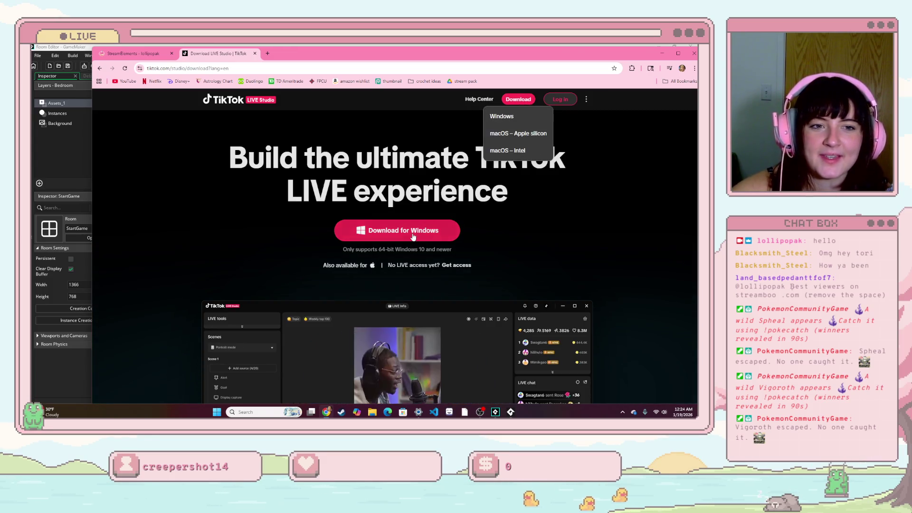
left_click(413, 236)
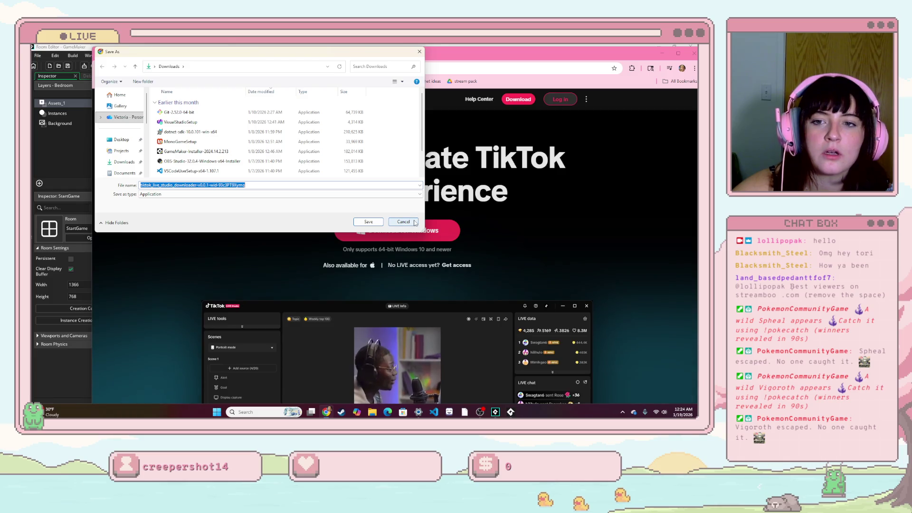
left_click(409, 222)
left_click(518, 100)
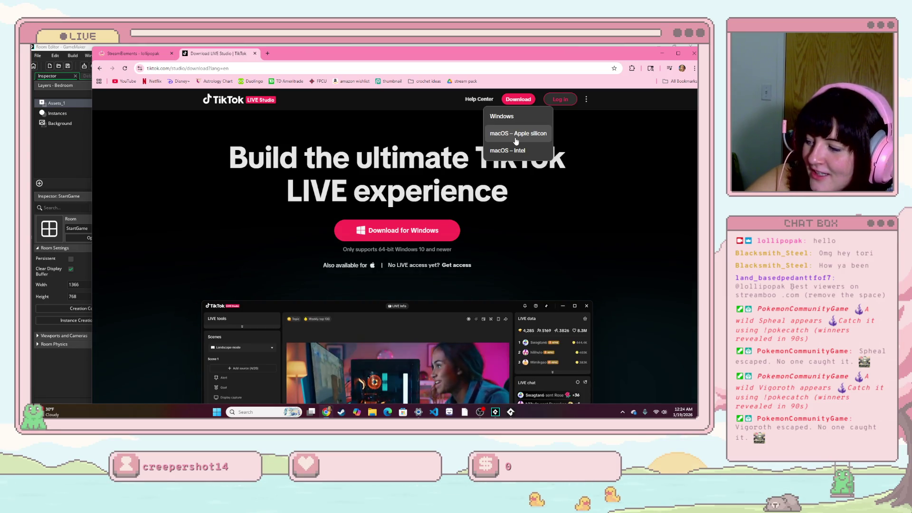
left_click(490, 151)
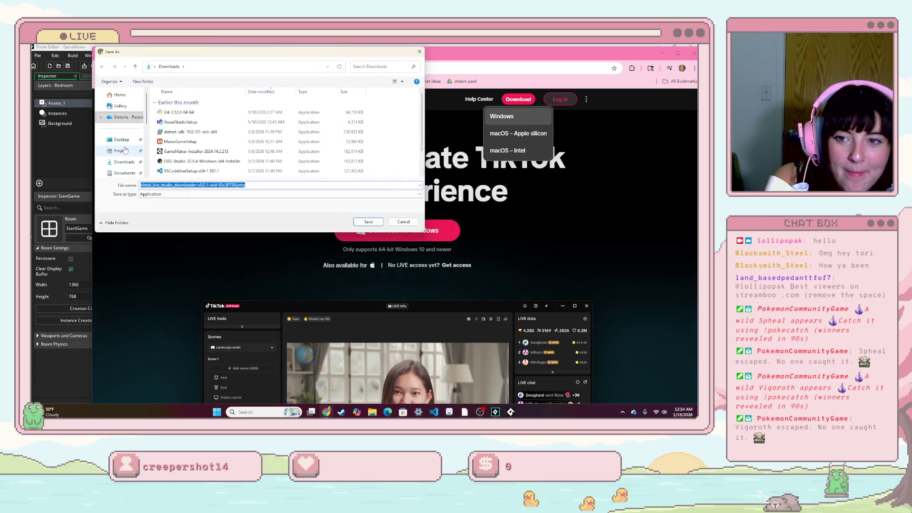
left_click(125, 162)
left_click(369, 220)
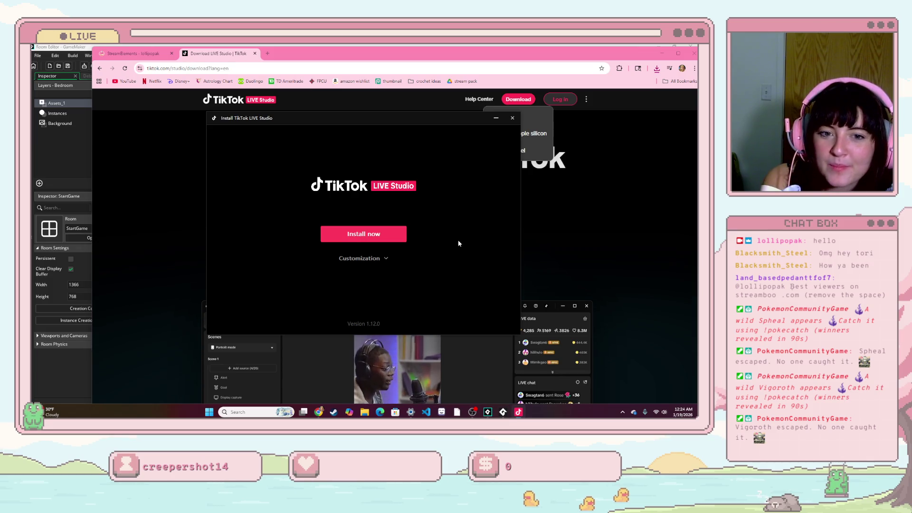
- Start the LIVE Studio installation, then open a new Chrome tab
left_click(388, 241)
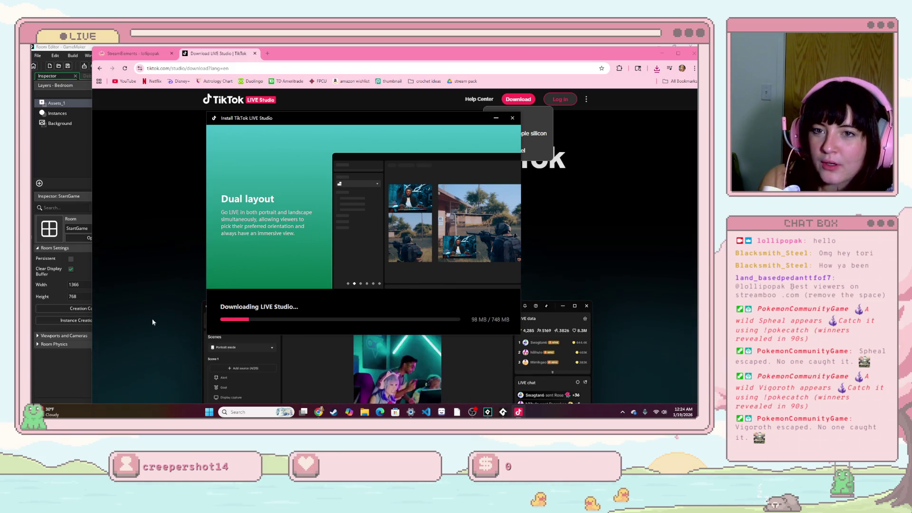
left_click(268, 54)
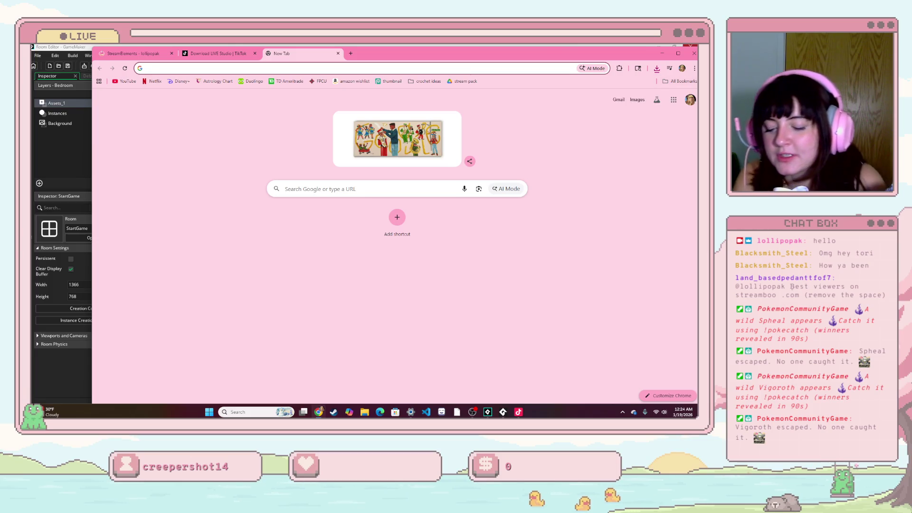
- Search 'vertical obs plugin' and open the Aitum Vertical OBS Forums result
type("vertical obs plugin")
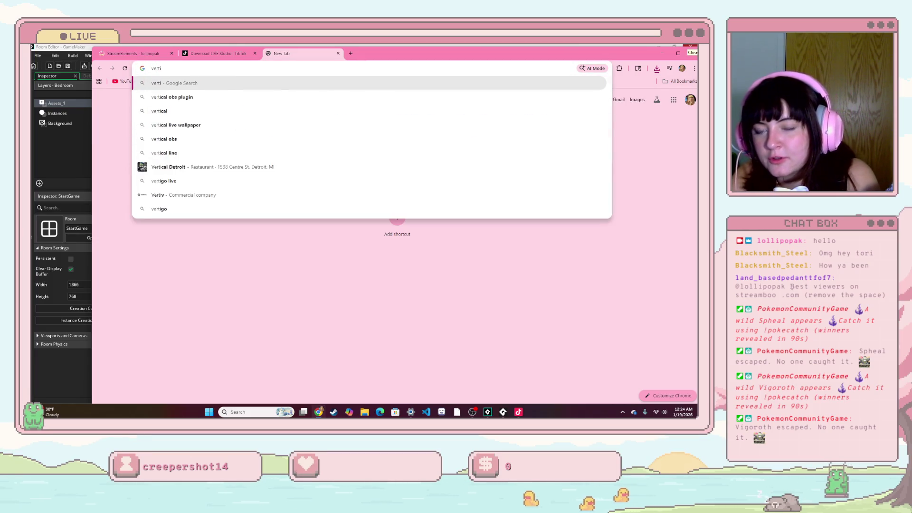
key("Return")
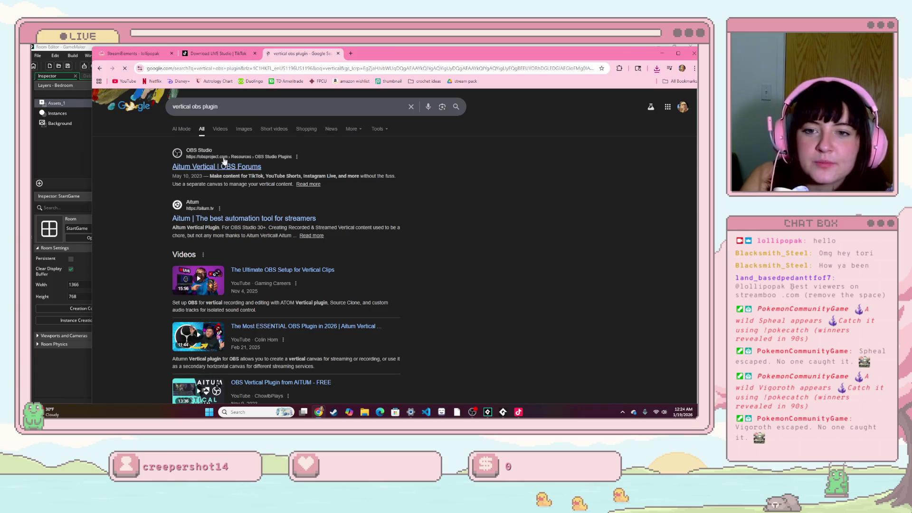
left_click(224, 166)
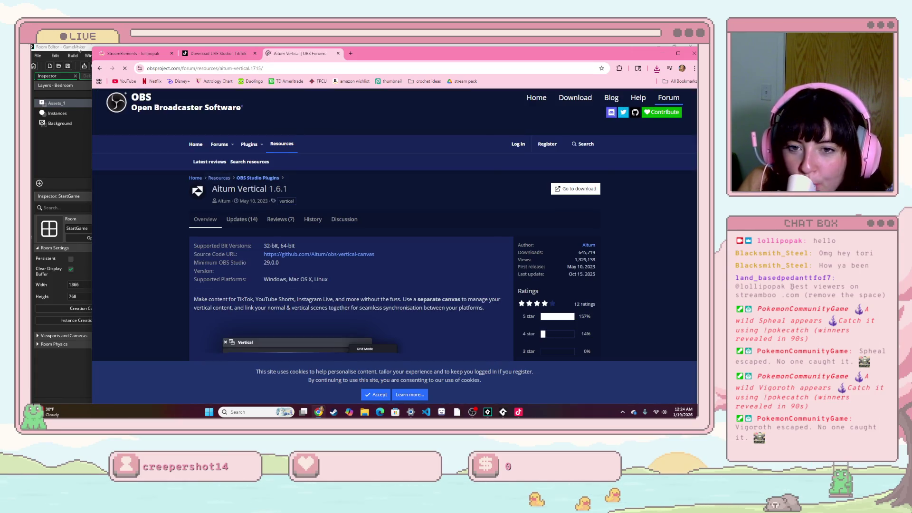